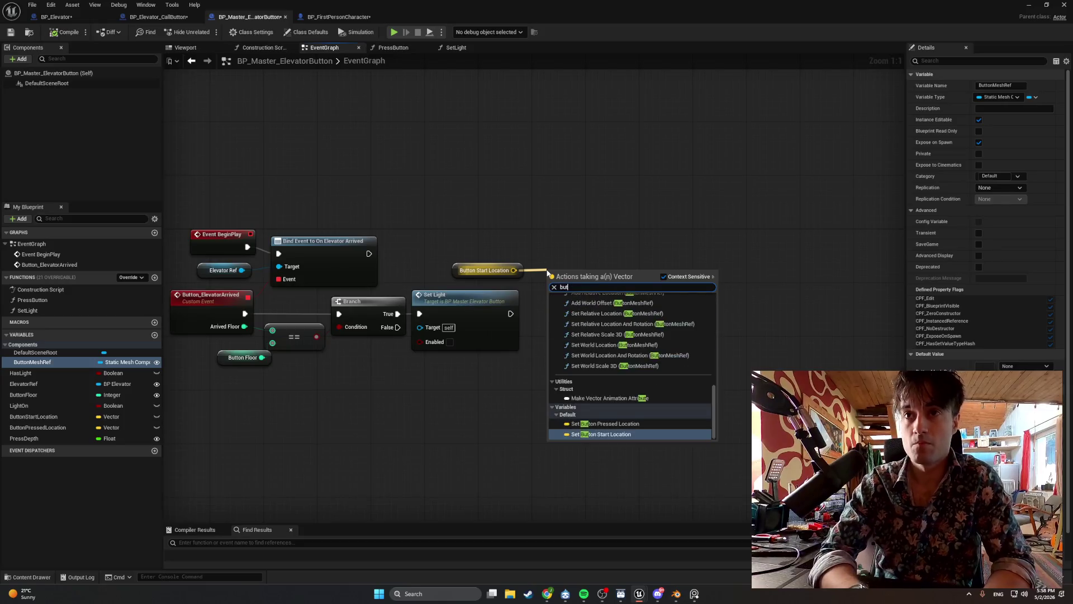
# - Add an Equal (Vector) node from Button Start Location and move both nodes up
pyautogui.press('BackSpace')
pyautogui.press('BackSpace')
pyautogui.press('BackSpace')
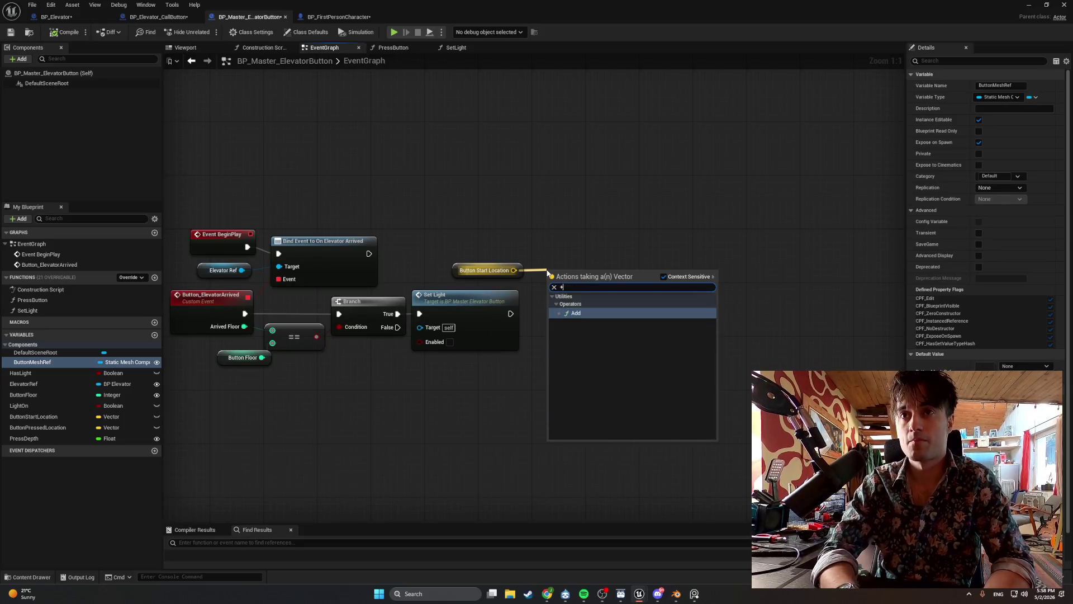
pyautogui.write('=')
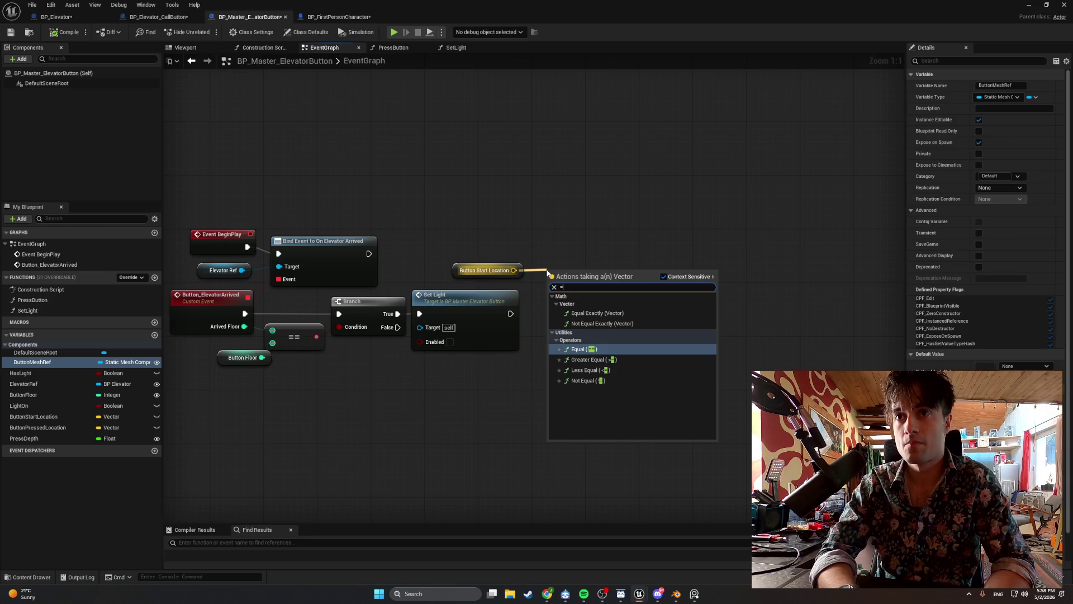
pyautogui.press('Return')
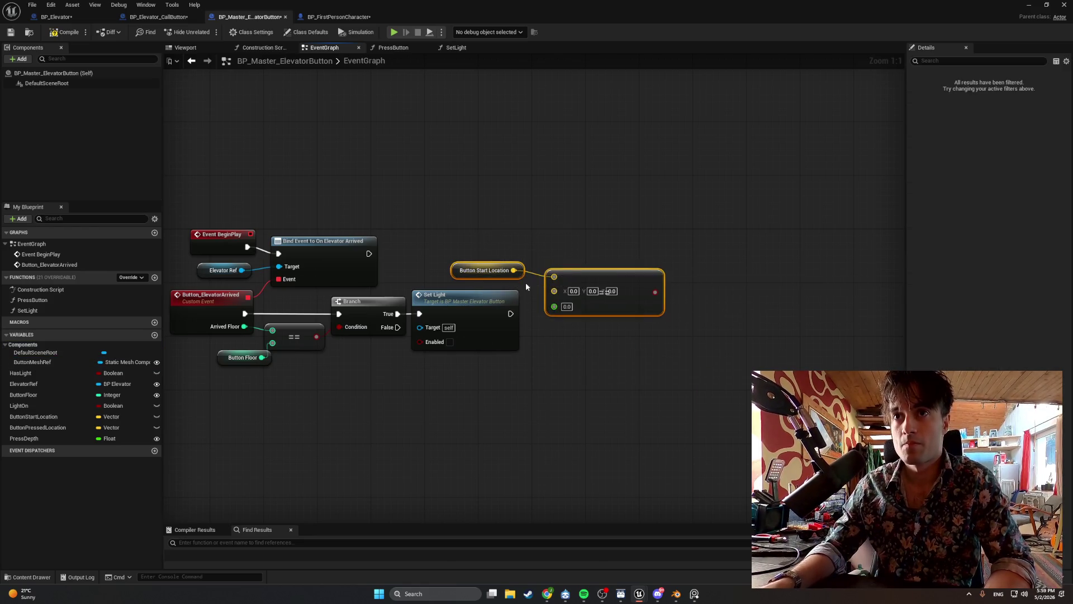
pyautogui.click(575, 182)
pyautogui.moveTo(583, 248); pyautogui.dragTo(498, 279)
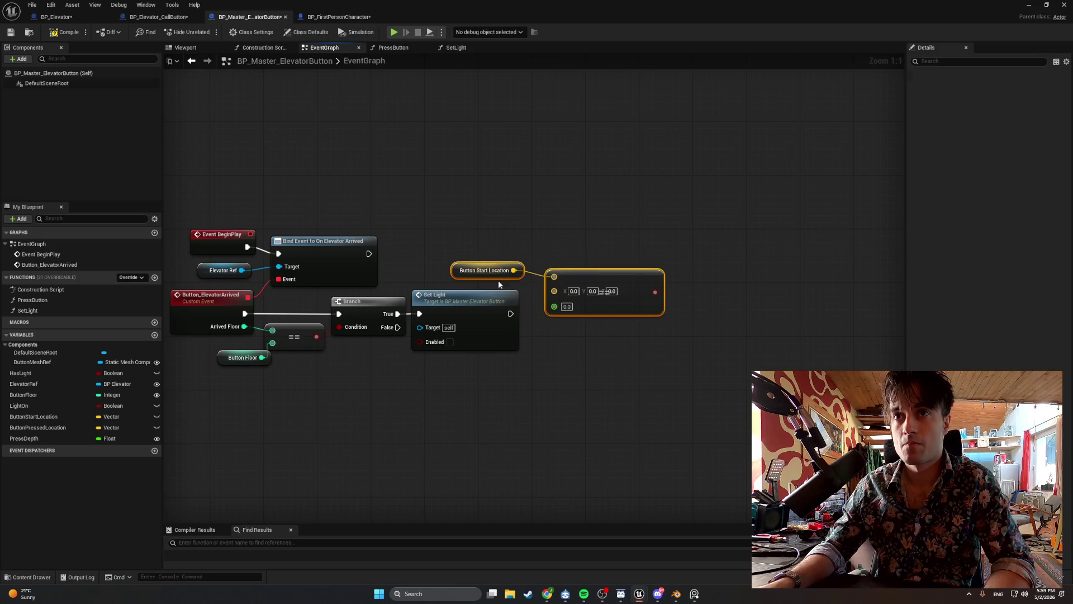
pyautogui.moveTo(572, 274); pyautogui.dragTo(579, 221)
# - Place a Button Mesh Ref getter in the graph, leaving it unconnected
pyautogui.click(471, 254)
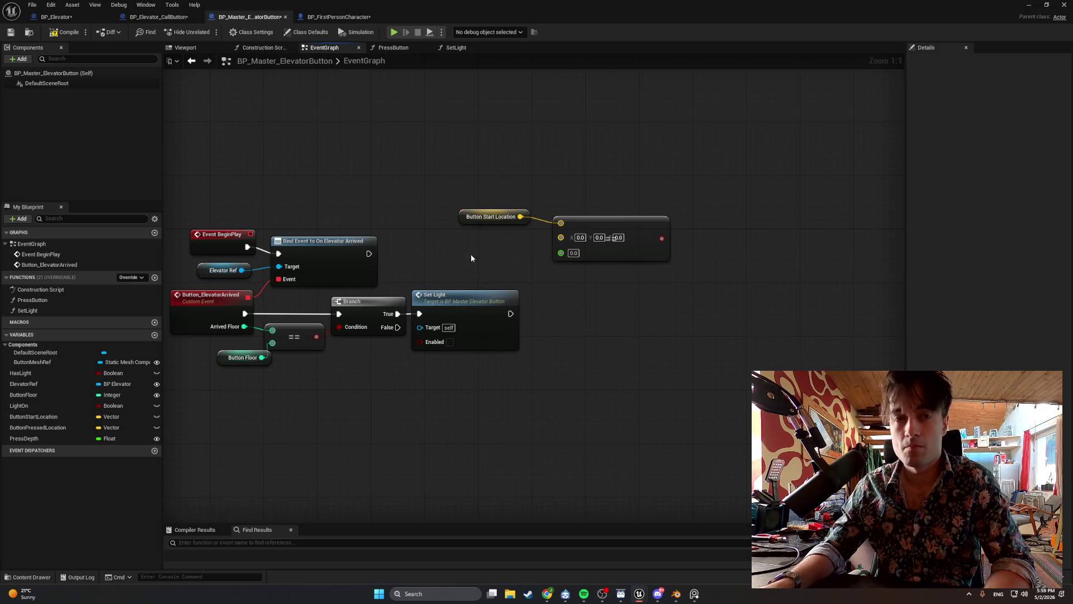
pyautogui.moveTo(70, 361)
pyautogui.mouseDown()
pyautogui.moveTo(196, 314)
pyautogui.moveTo(462, 253)
pyautogui.moveTo(455, 245)
pyautogui.moveTo(556, 239)
pyautogui.moveTo(534, 248)
pyautogui.mouseUp()
pyautogui.click(483, 256)
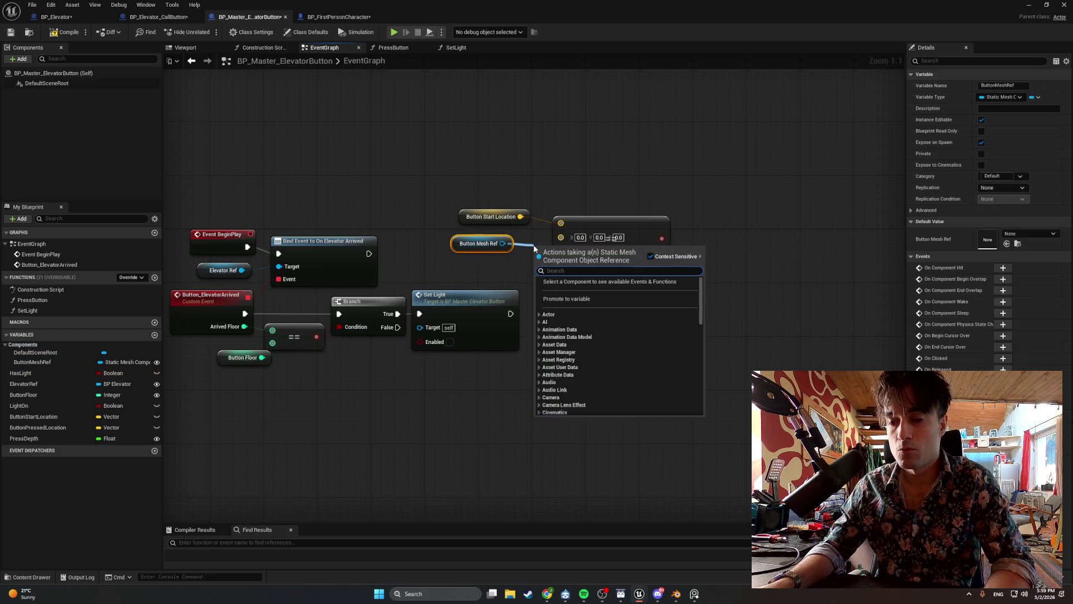
pyautogui.click(476, 191)
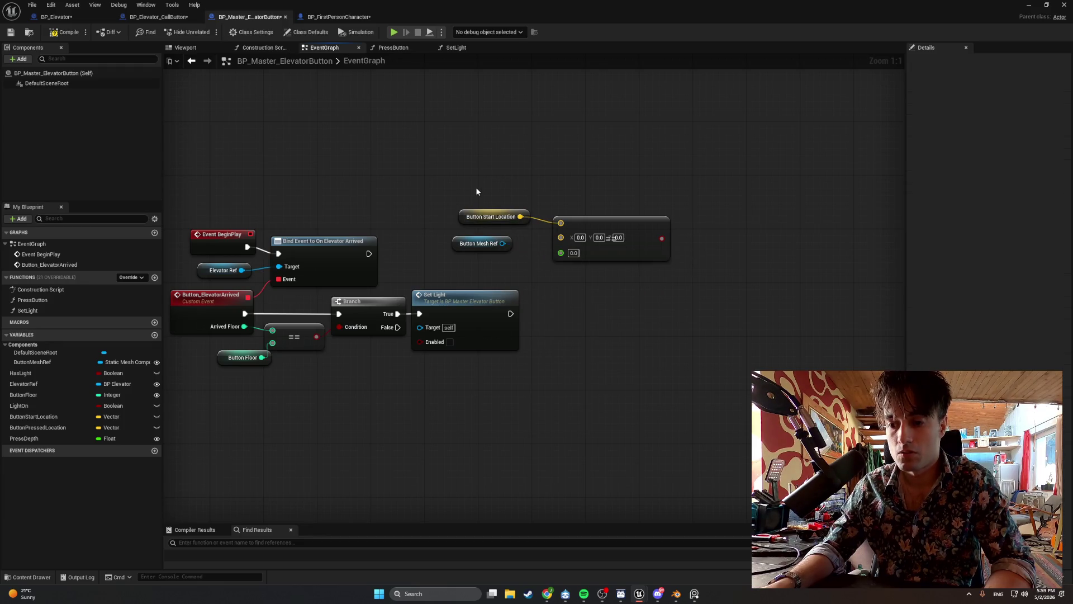
pyautogui.moveTo(503, 244); pyautogui.dragTo(522, 253)
pyautogui.click(485, 256)
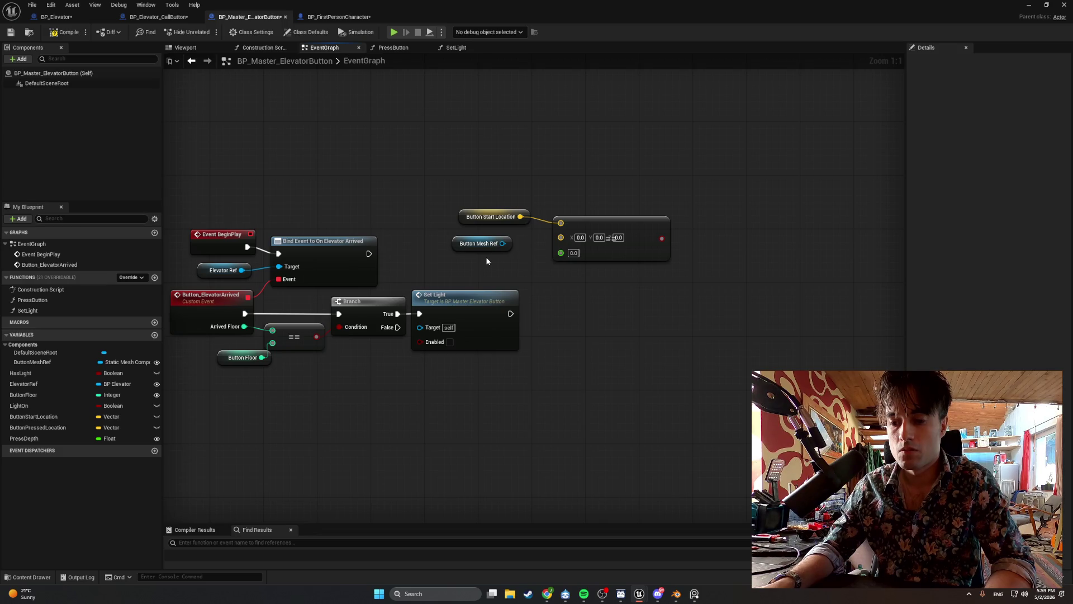
# - Delete the Equal (Vector) node
pyautogui.moveTo(696, 290)
pyautogui.mouseDown()
pyautogui.moveTo(512, 184)
pyautogui.moveTo(436, 182)
pyautogui.mouseUp()
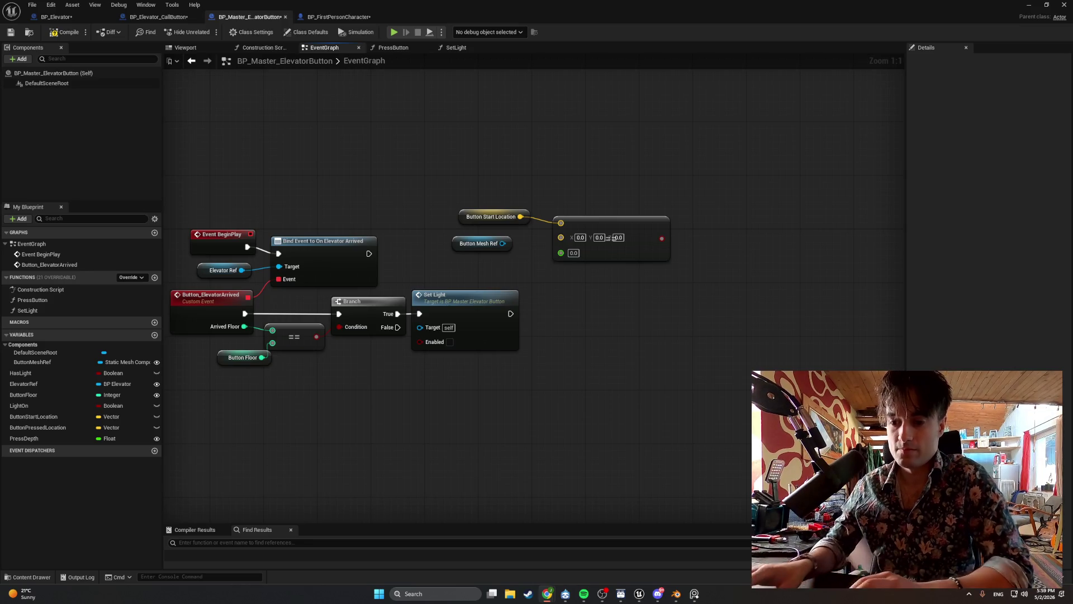
pyautogui.click(586, 222)
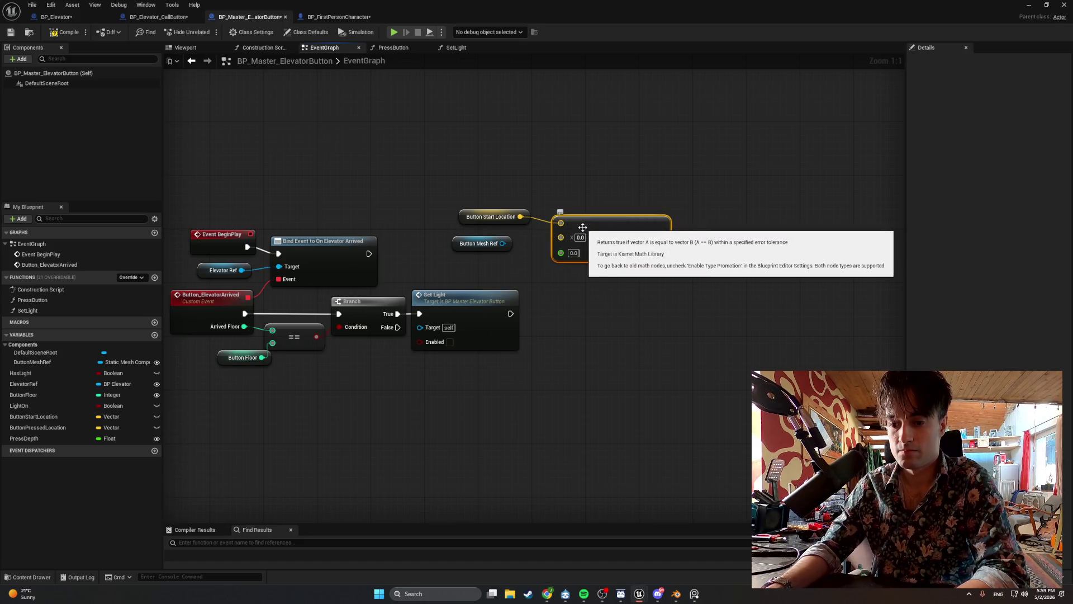
pyautogui.press('Delete')
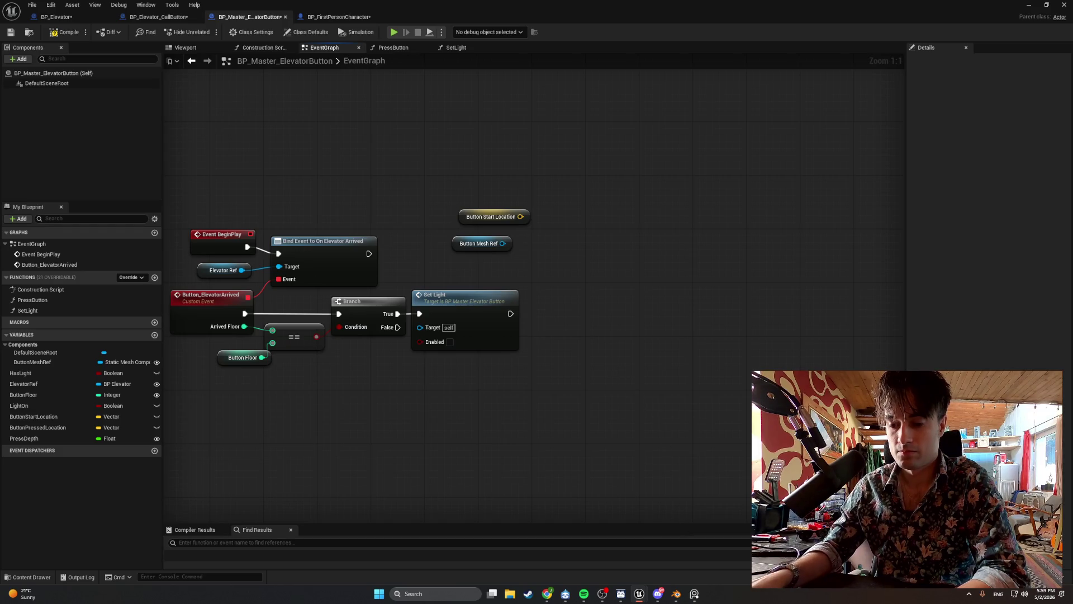
# - Add an Add node wired to Button Start Location and convert its pins to Vector
pyautogui.rightClick(578, 249)
pyautogui.write('add')
pyautogui.write('i')
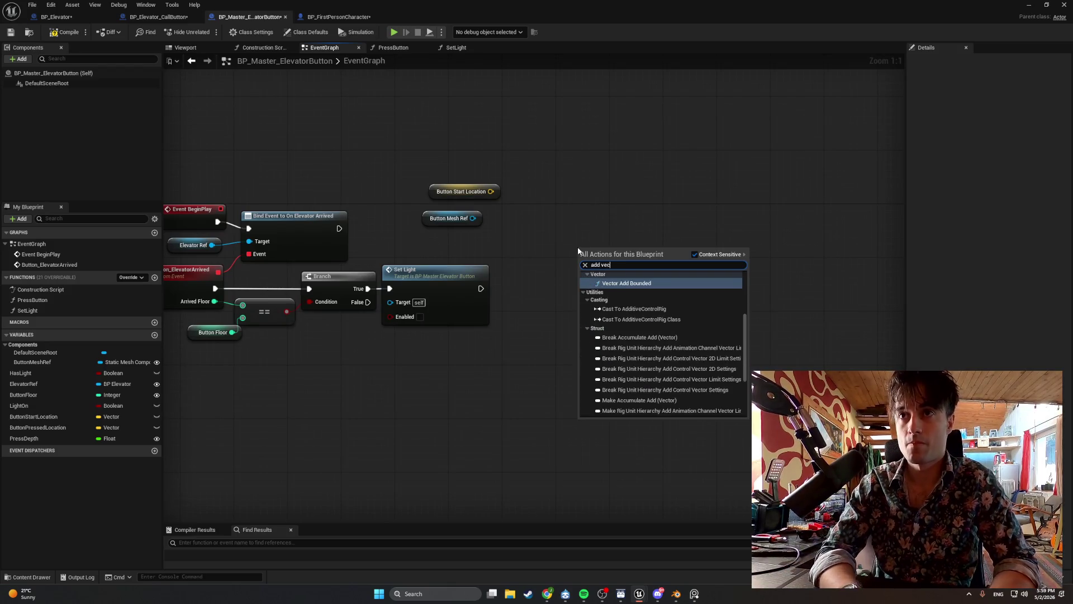
pyautogui.press('BackSpace')
pyautogui.press('Return')
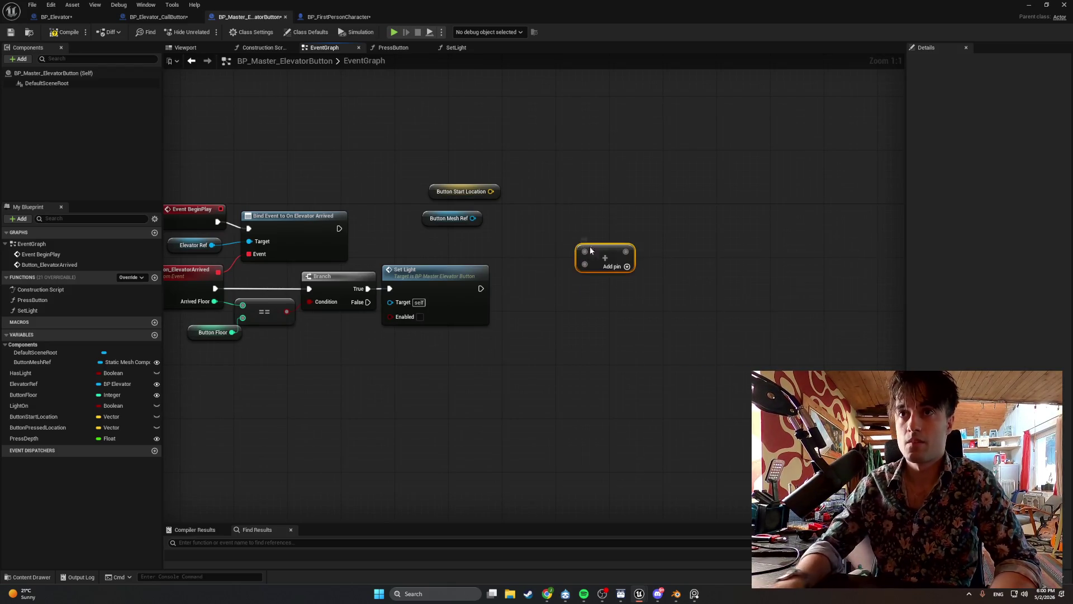
pyautogui.scroll(-1, 575, 246)
pyautogui.rightClick(573, 255)
pyautogui.click(601, 296)
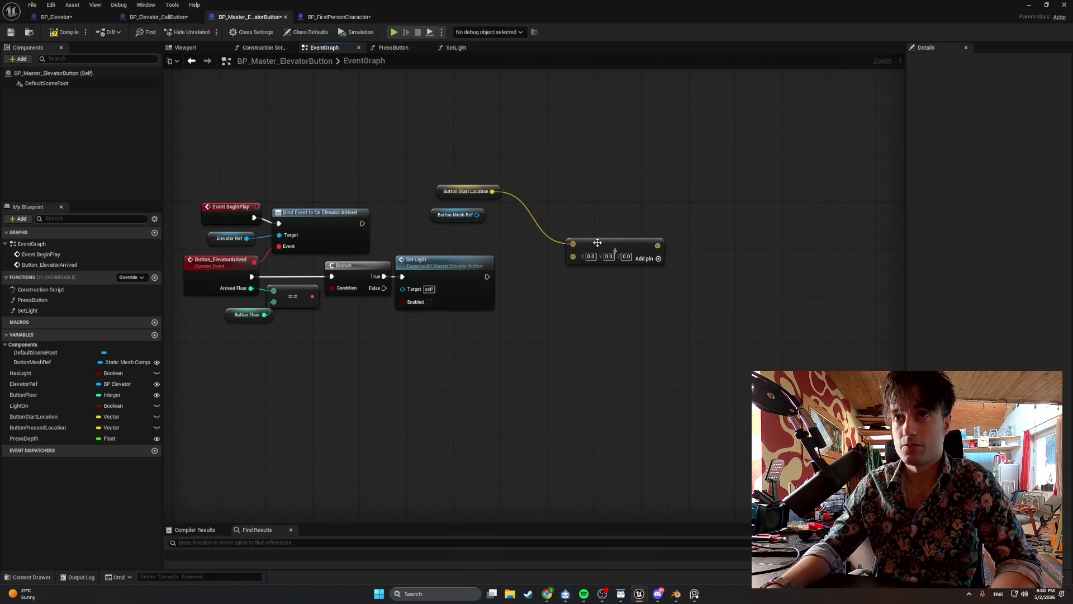
pyautogui.moveTo(595, 249); pyautogui.dragTo(572, 213)
pyautogui.scroll(1, 590, 316)
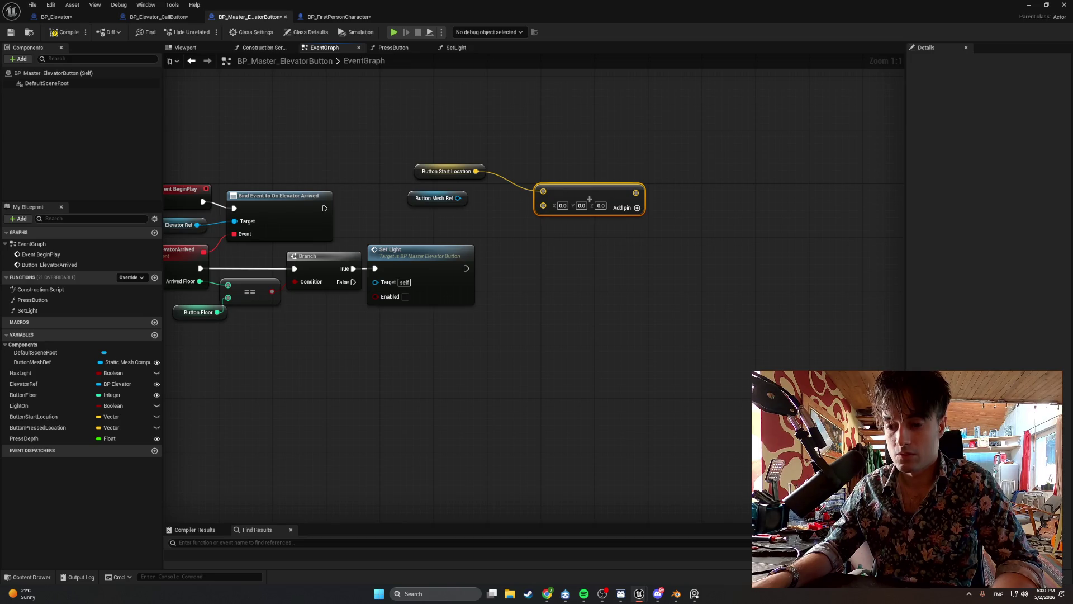
# - Create a Make Vector node feeding the Add node's B input
pyautogui.scroll(-1, 578, 466)
pyautogui.moveTo(474, 230); pyautogui.dragTo(497, 251)
pyautogui.write('make v')
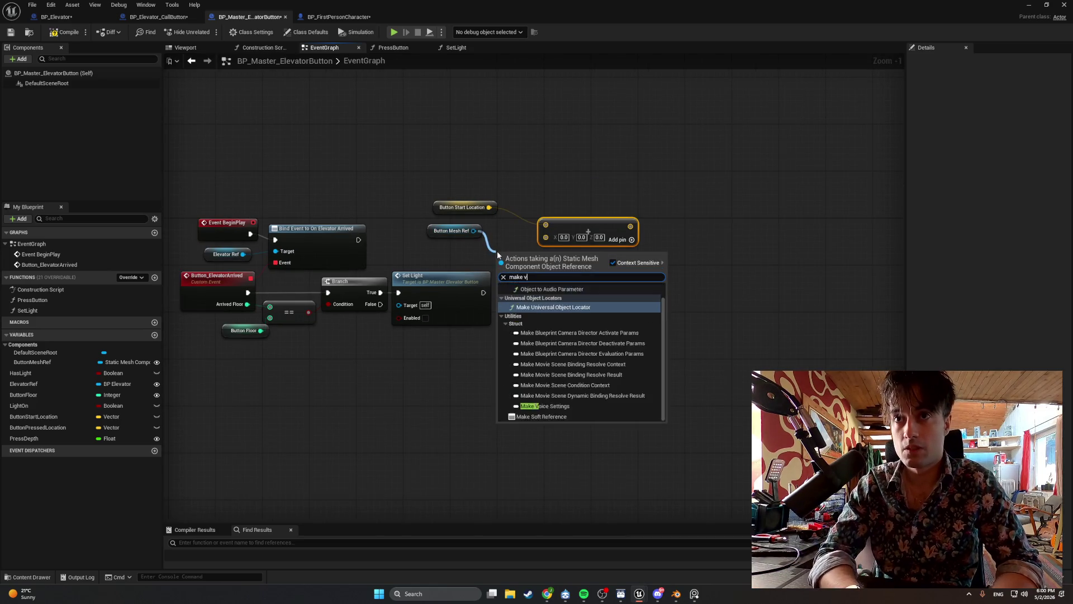
pyautogui.write('ector')
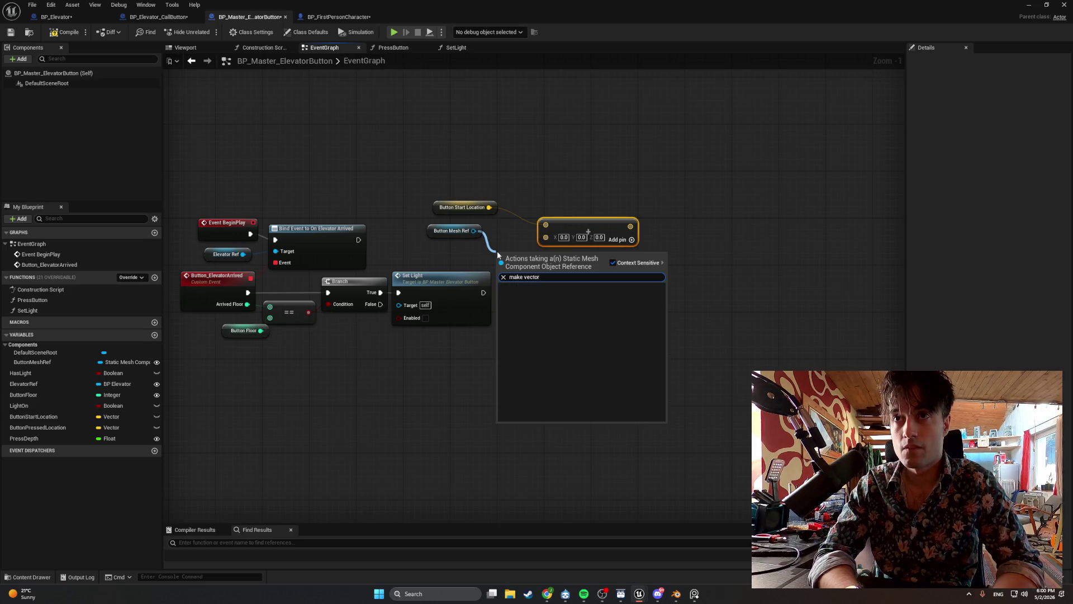
pyautogui.scroll(1, 511, 237)
pyautogui.click(621, 196)
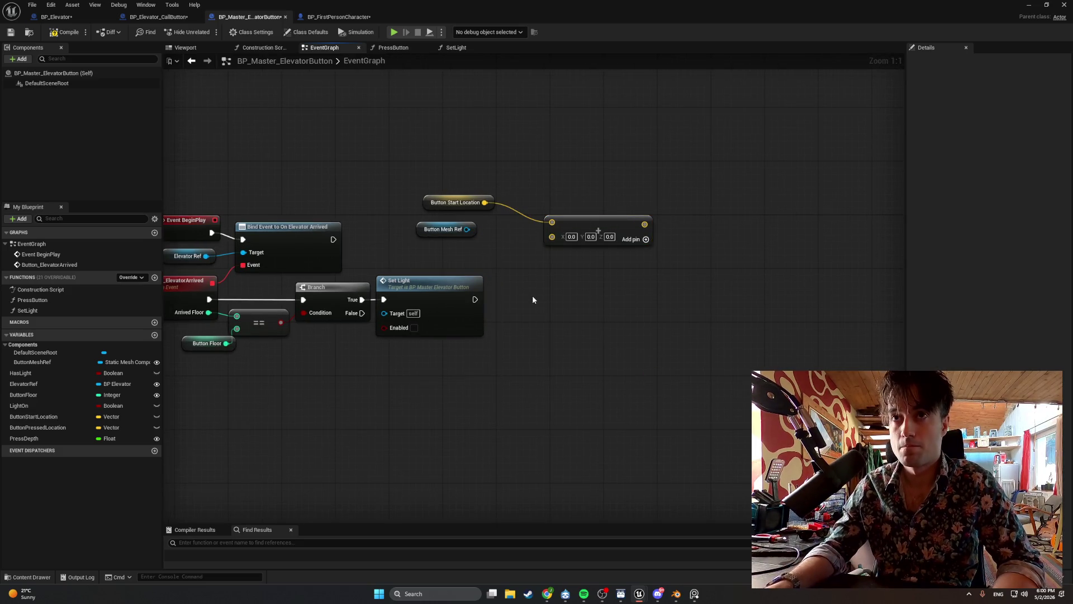
pyautogui.moveTo(547, 238); pyautogui.dragTo(513, 250)
pyautogui.write('make vect')
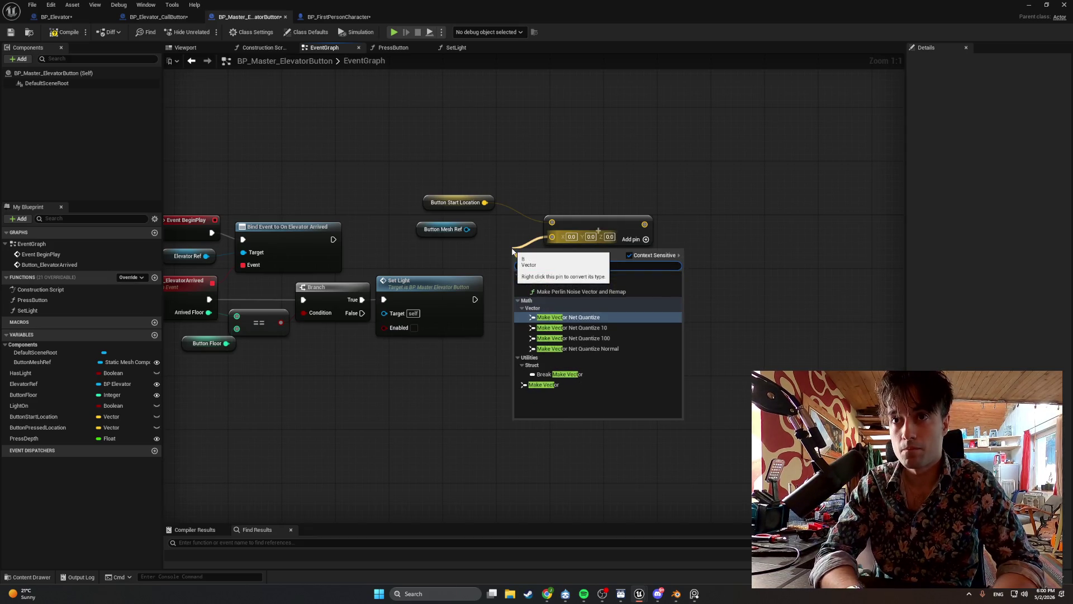
pyautogui.scroll(-1, 512, 250)
pyautogui.click(544, 385)
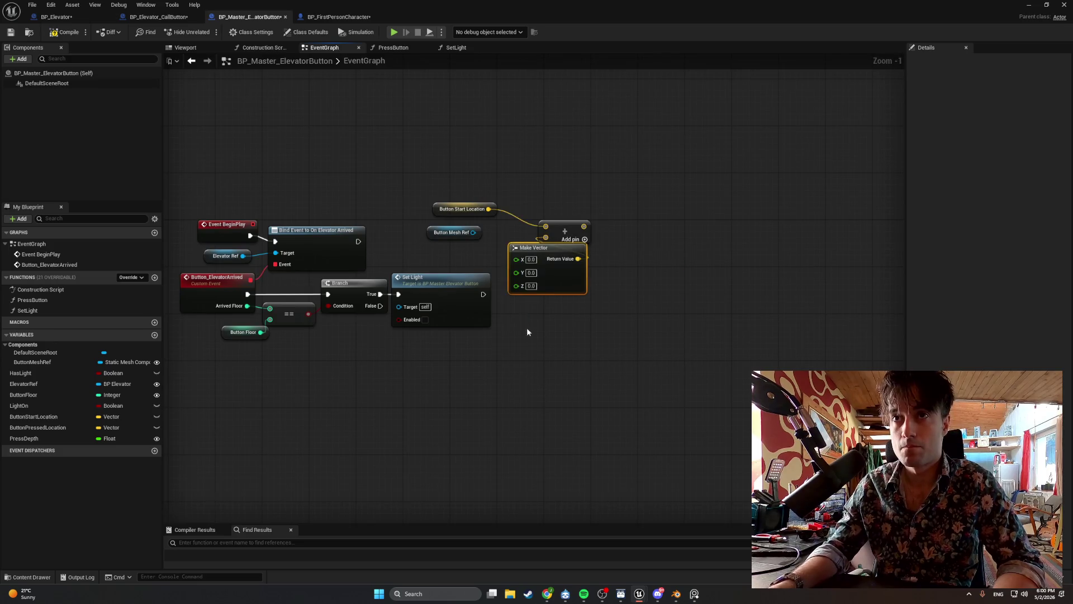
pyautogui.moveTo(537, 260); pyautogui.dragTo(526, 265)
# - Rearrange the Add, Make Vector, and Button Mesh Ref nodes so none overlap
pyautogui.moveTo(618, 283)
pyautogui.mouseDown()
pyautogui.moveTo(556, 238)
pyautogui.moveTo(560, 214)
pyautogui.mouseUp()
pyautogui.click(601, 294)
pyautogui.moveTo(680, 271)
pyautogui.mouseDown()
pyautogui.moveTo(515, 213)
pyautogui.moveTo(529, 222)
pyautogui.moveTo(594, 211)
pyautogui.mouseUp()
pyautogui.click(615, 294)
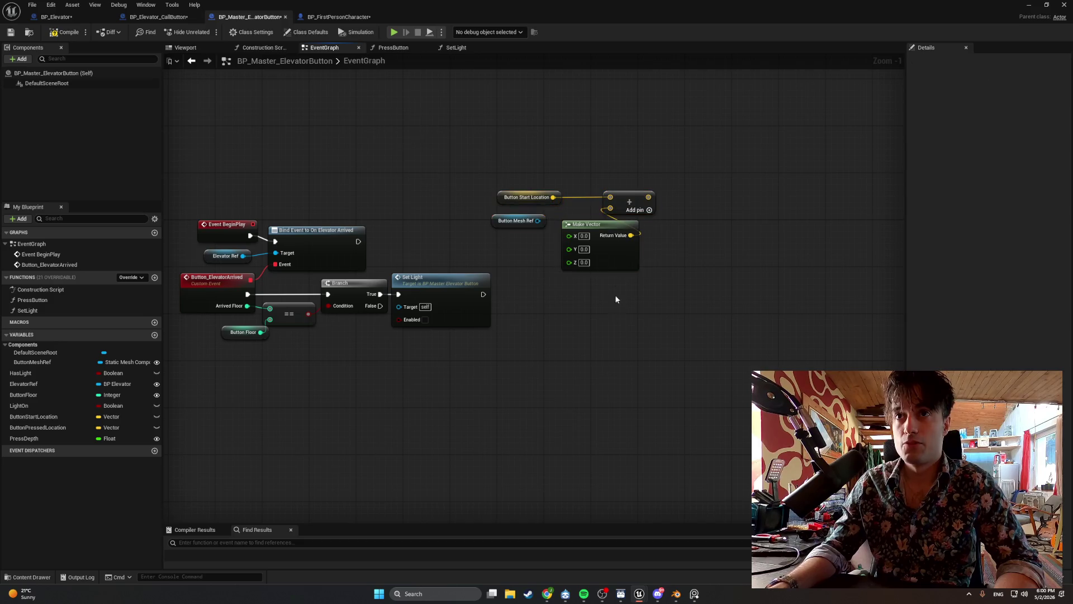
pyautogui.click(596, 224)
pyautogui.moveTo(618, 269)
pyautogui.mouseDown()
pyautogui.moveTo(536, 225)
pyautogui.moveTo(580, 275)
pyautogui.mouseUp()
pyautogui.moveTo(498, 227); pyautogui.dragTo(459, 221)
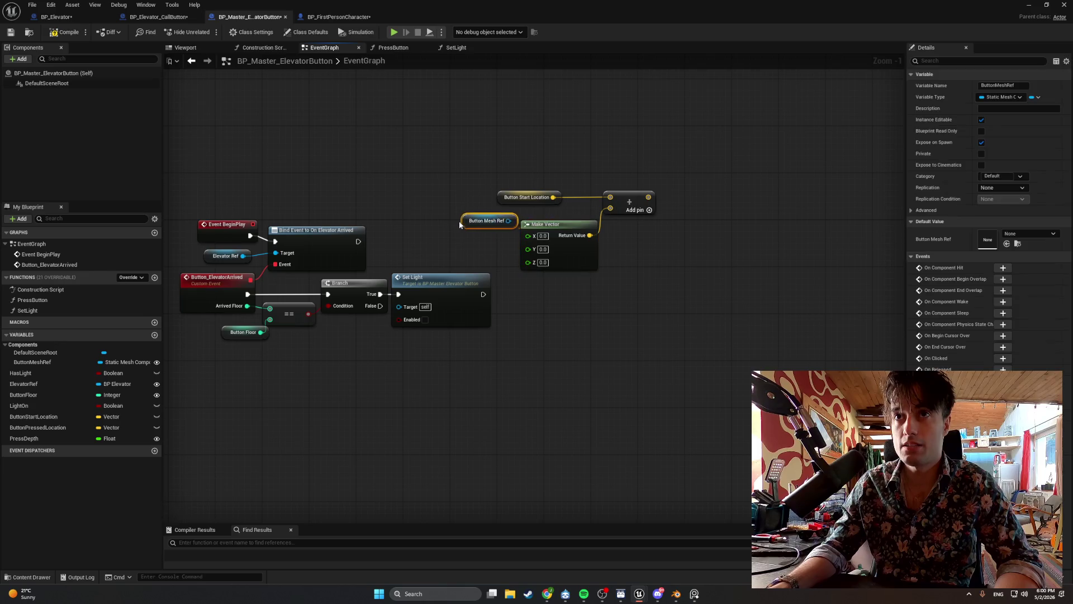
pyautogui.click(431, 189)
pyautogui.moveTo(347, 190); pyautogui.dragTo(661, 242)
# - Take a Win+Shift+S snip of the upper graph nodes
pyautogui.press('super+shift+s')
pyautogui.moveTo(486, 158); pyautogui.dragTo(643, 249)
pyautogui.press('super')
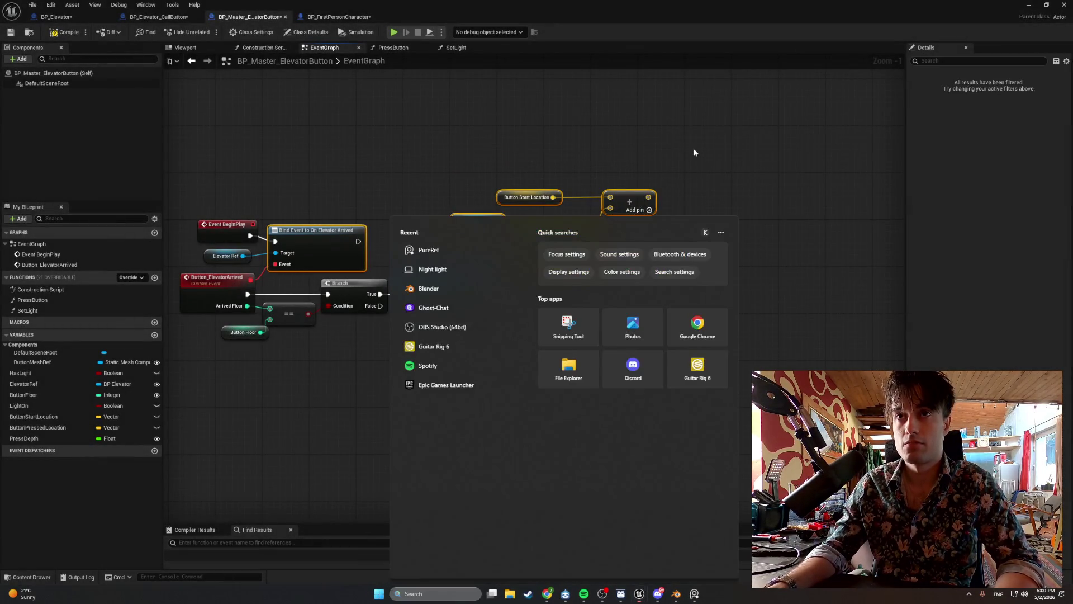
pyautogui.click(682, 160)
pyautogui.press('super+shift+s')
pyautogui.moveTo(682, 170); pyautogui.dragTo(446, 288)
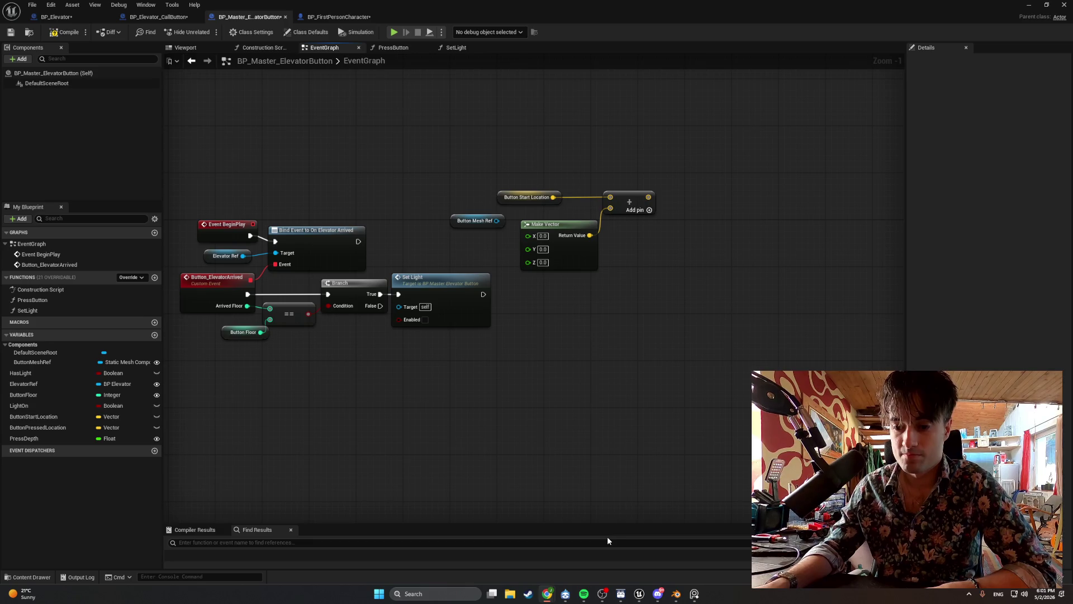
pyautogui.moveTo(34, 438)
pyautogui.mouseDown()
pyautogui.moveTo(428, 257)
pyautogui.moveTo(467, 267)
pyautogui.mouseUp()
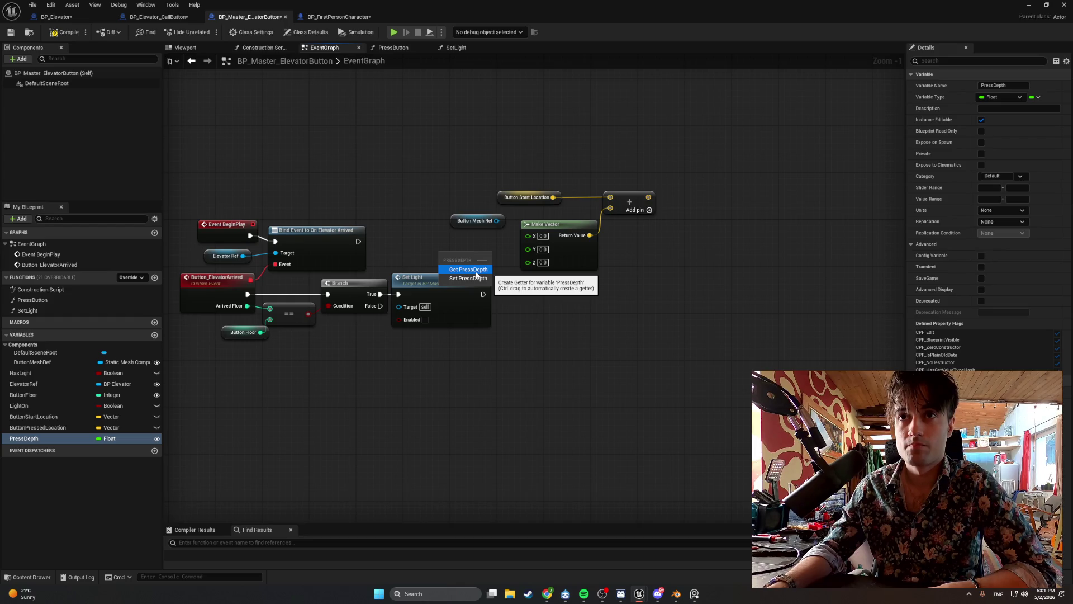
# - Place a Get PressDepth node and wire it into Make Vector's Y input
pyautogui.click(469, 270)
pyautogui.moveTo(478, 256); pyautogui.dragTo(528, 249)
pyautogui.click(439, 256)
pyautogui.moveTo(444, 256); pyautogui.dragTo(456, 250)
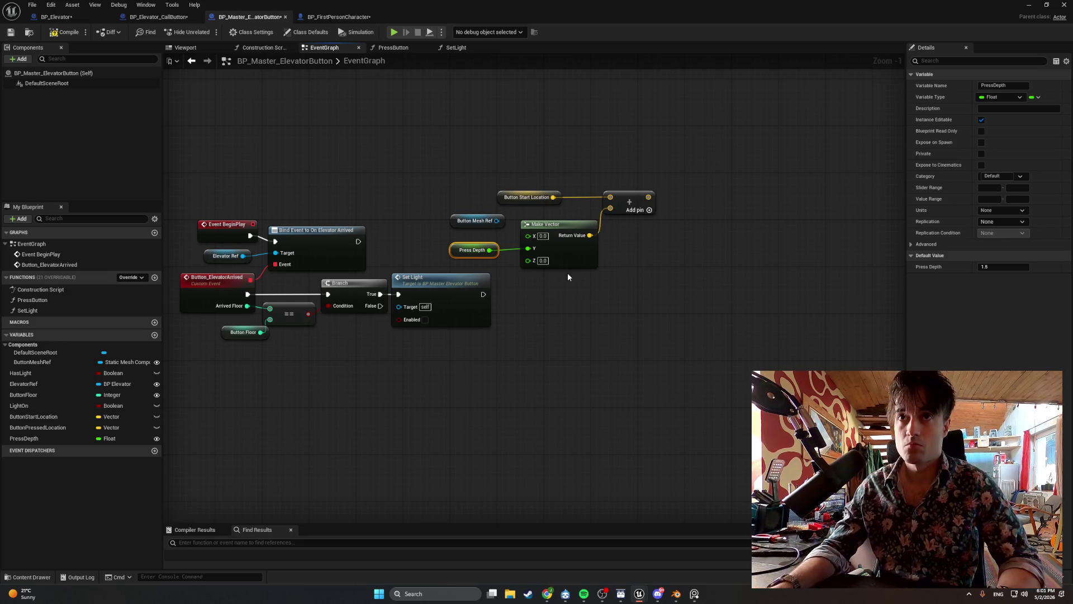
# - Snip the Make Vector area and move Button Mesh Ref down-left
pyautogui.press('super+shift+s')
pyautogui.moveTo(686, 289)
pyautogui.mouseDown()
pyautogui.moveTo(444, 140)
pyautogui.moveTo(391, 122)
pyautogui.mouseUp()
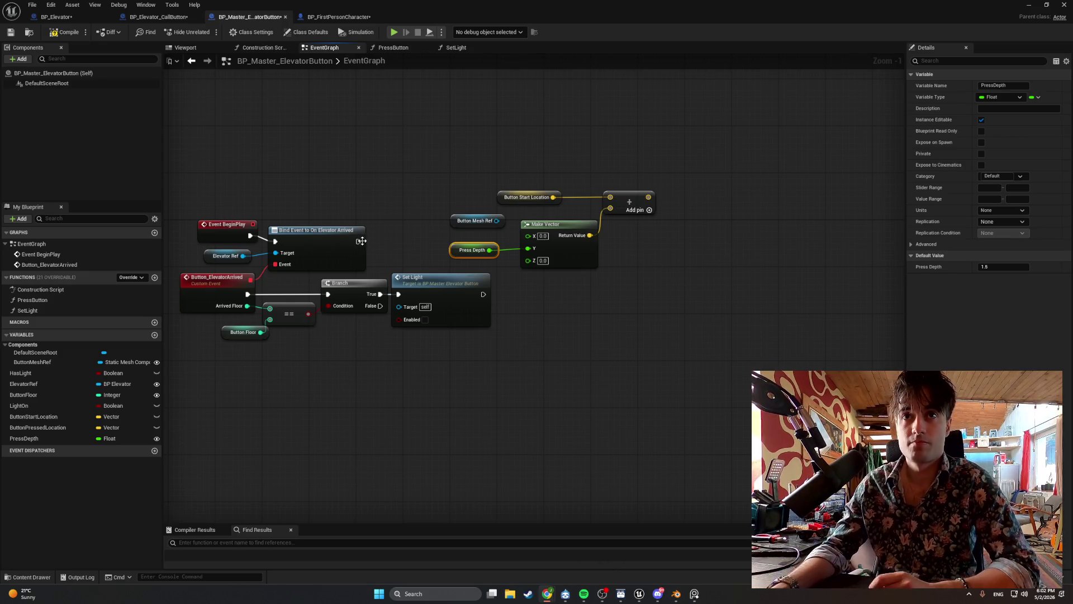
pyautogui.moveTo(477, 221); pyautogui.dragTo(398, 262)
# - Move the vector-building nodes, including Press Depth, to the right
pyautogui.click(612, 283)
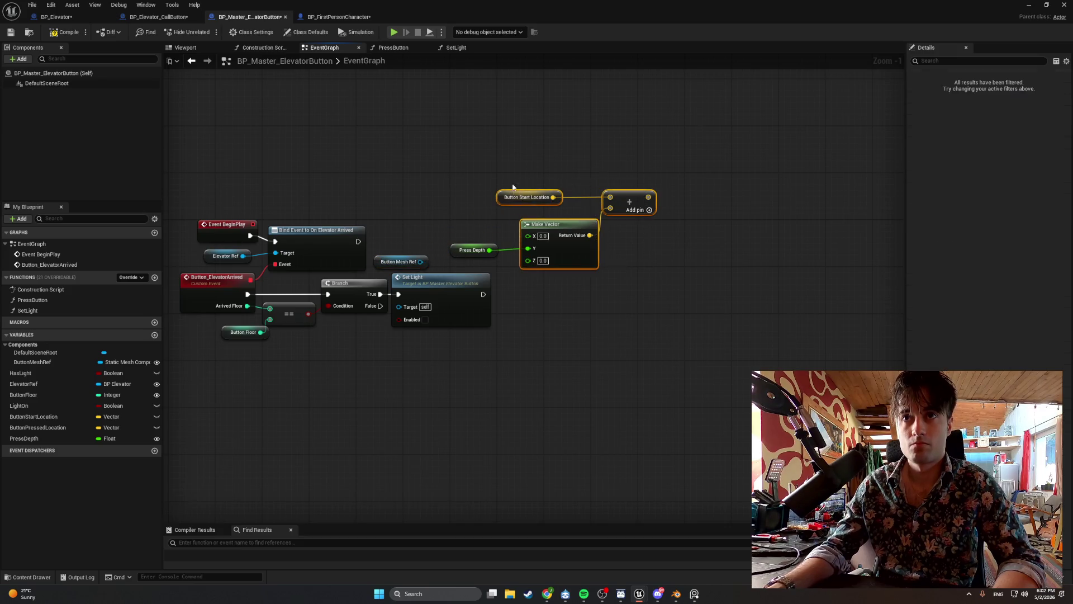
pyautogui.moveTo(730, 296); pyautogui.dragTo(454, 177)
pyautogui.moveTo(688, 252); pyautogui.dragTo(411, 165)
pyautogui.moveTo(521, 192); pyautogui.dragTo(679, 192)
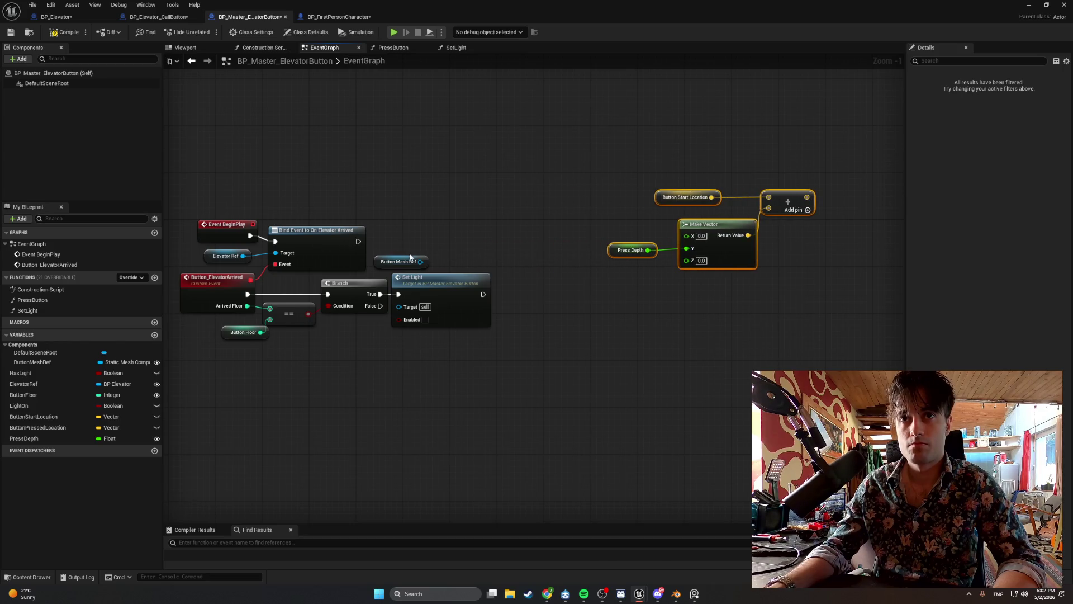
# - Add an Is Valid check on Button Mesh Ref, executed after Bind Event
pyautogui.moveTo(421, 262); pyautogui.dragTo(452, 242)
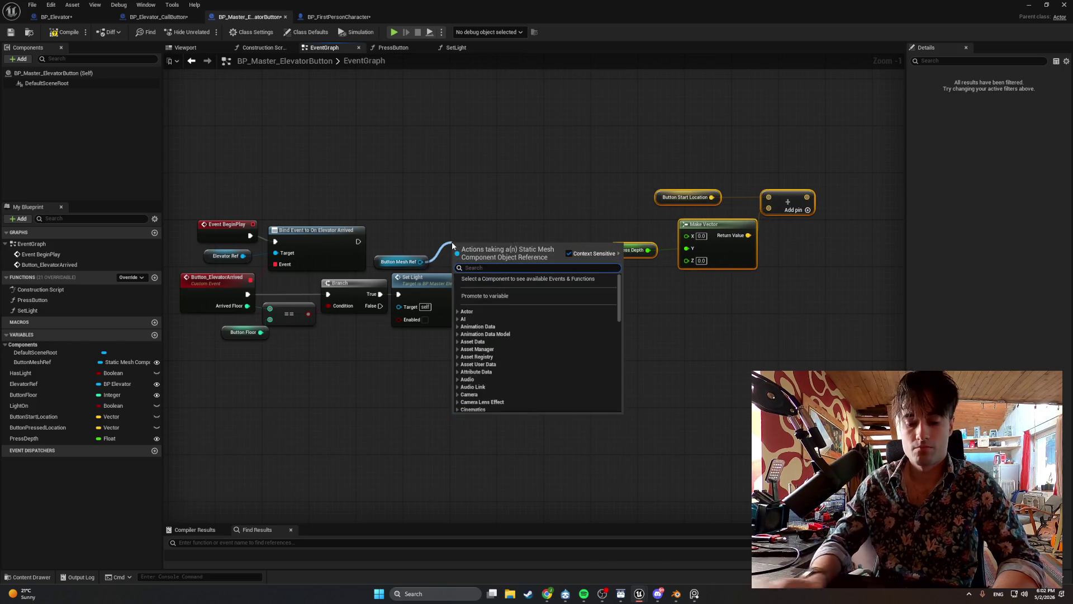
pyautogui.write('is valid')
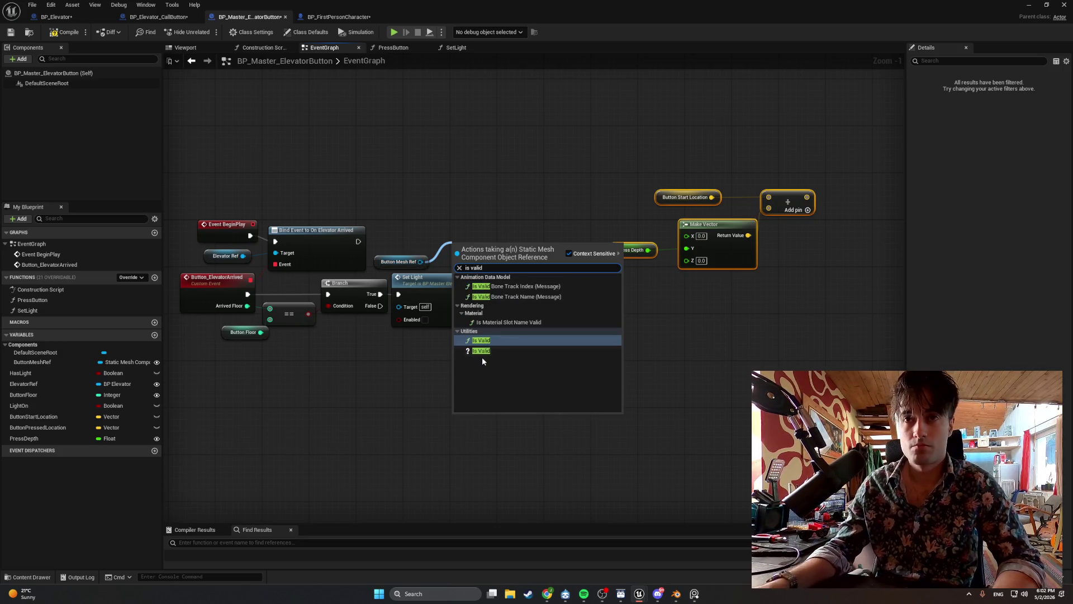
pyautogui.click(482, 351)
pyautogui.moveTo(357, 242); pyautogui.dragTo(452, 246)
pyautogui.moveTo(379, 262); pyautogui.dragTo(389, 264)
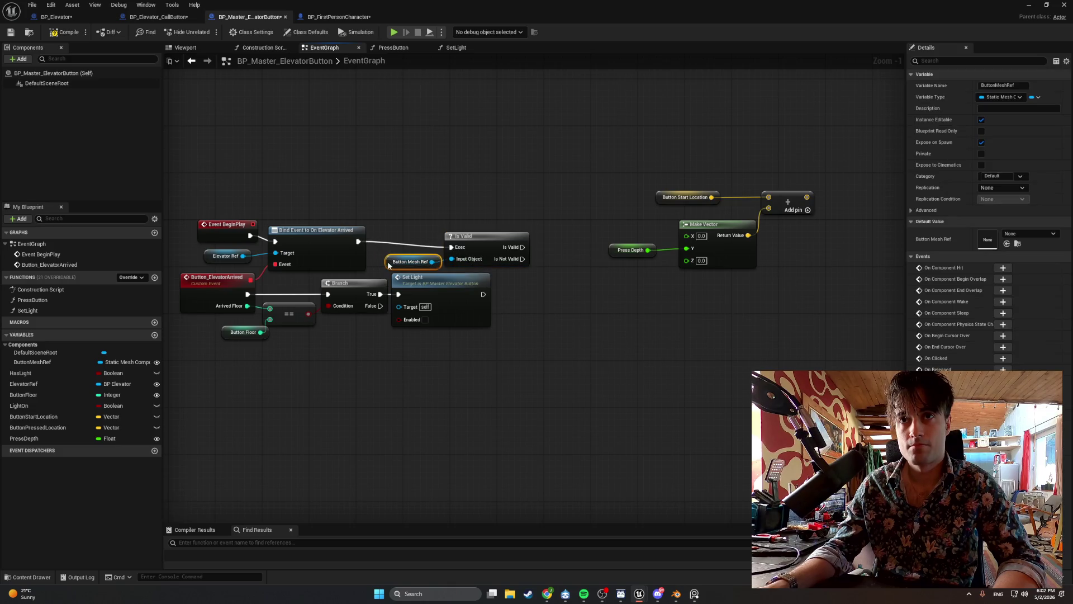
# - Move the four vector math nodes lower, abandoning a node search from Is Valid
pyautogui.moveTo(817, 324); pyautogui.dragTo(607, 180)
pyautogui.moveTo(675, 203)
pyautogui.mouseDown()
pyautogui.moveTo(582, 238)
pyautogui.moveTo(576, 296)
pyautogui.mouseUp()
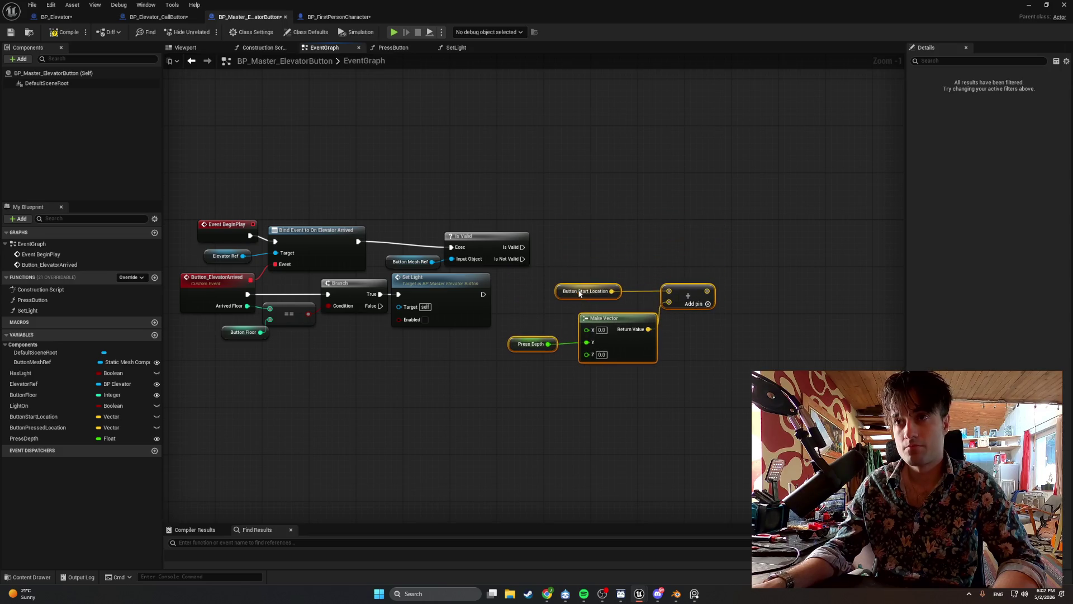
pyautogui.click(604, 258)
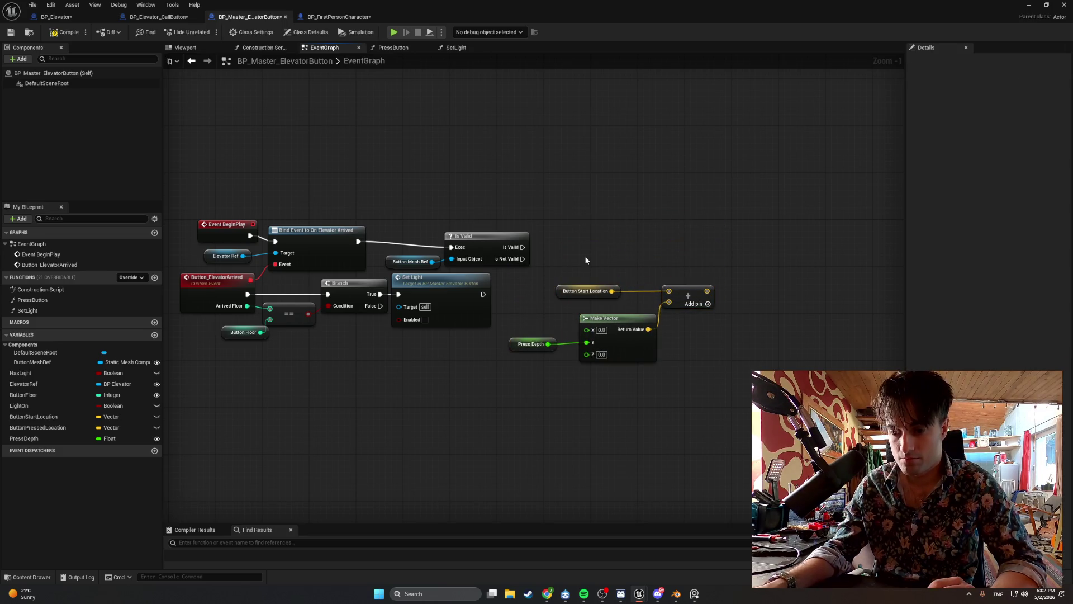
pyautogui.rightClick(636, 251)
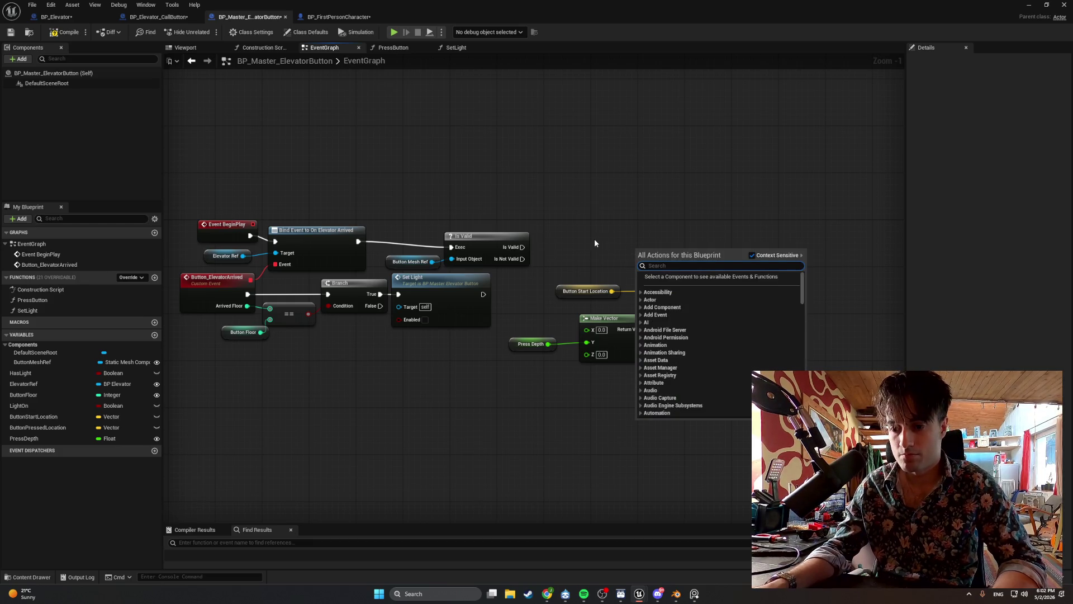
pyautogui.click(580, 233)
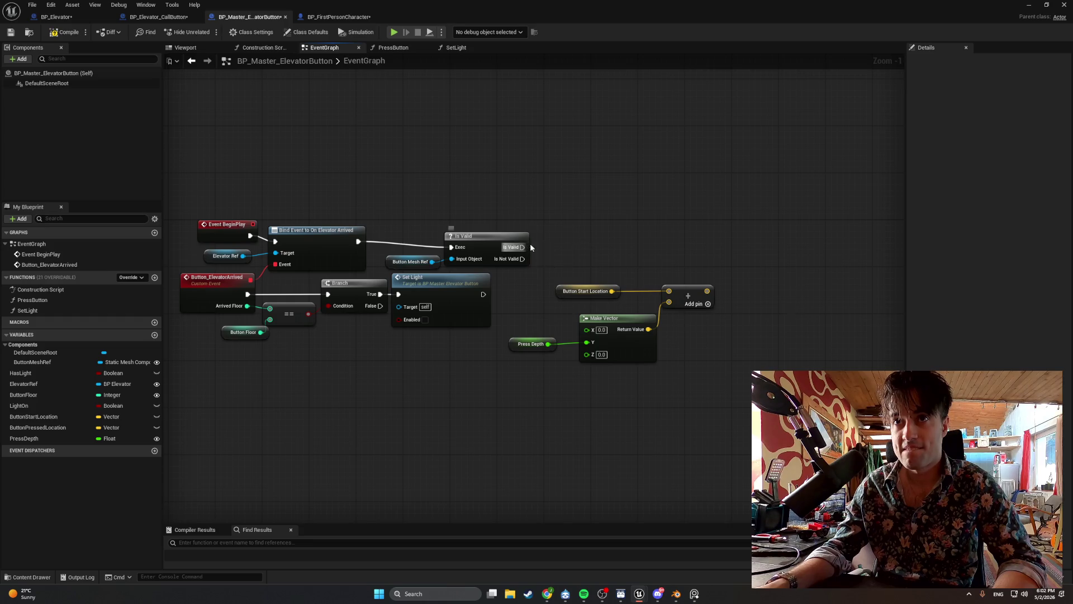
pyautogui.moveTo(522, 247); pyautogui.dragTo(578, 244)
pyautogui.write('get relati')
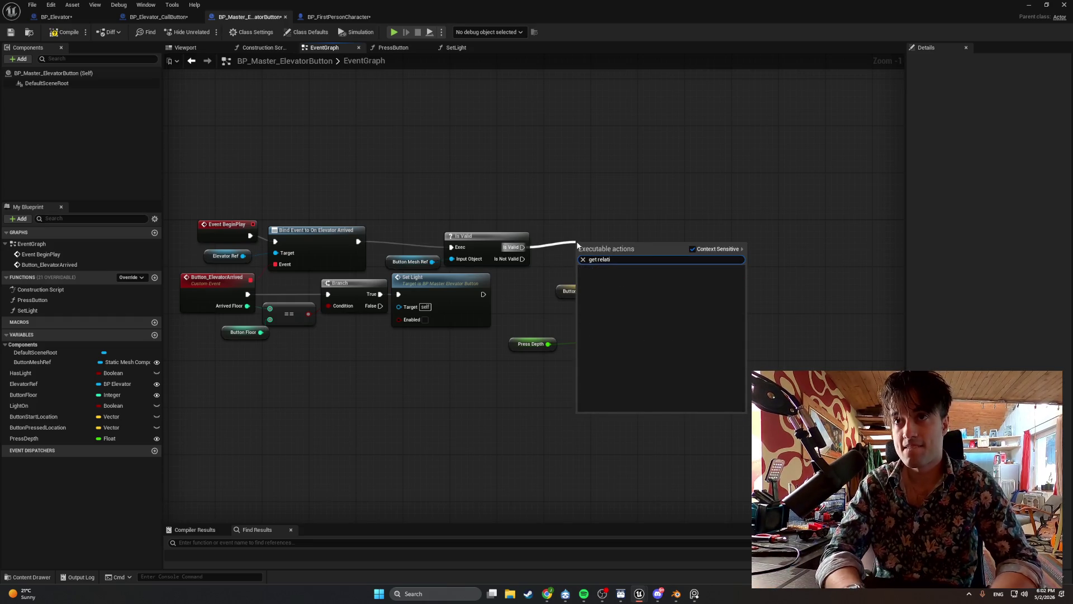
pyautogui.click(555, 207)
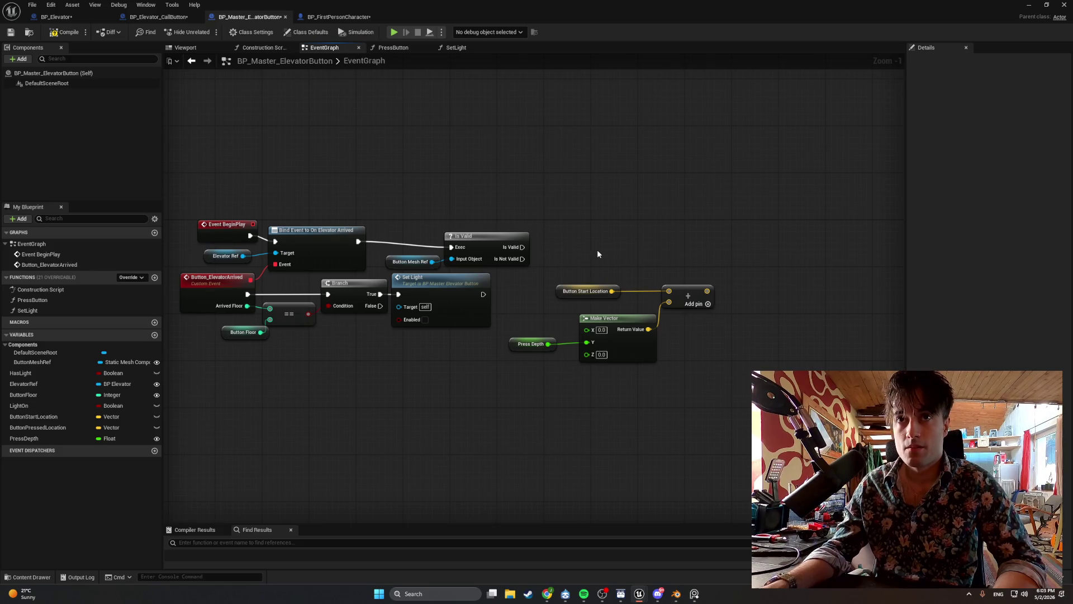
# - Duplicate the Button Mesh Ref getter and add Get Relative Location from it
pyautogui.click(396, 264)
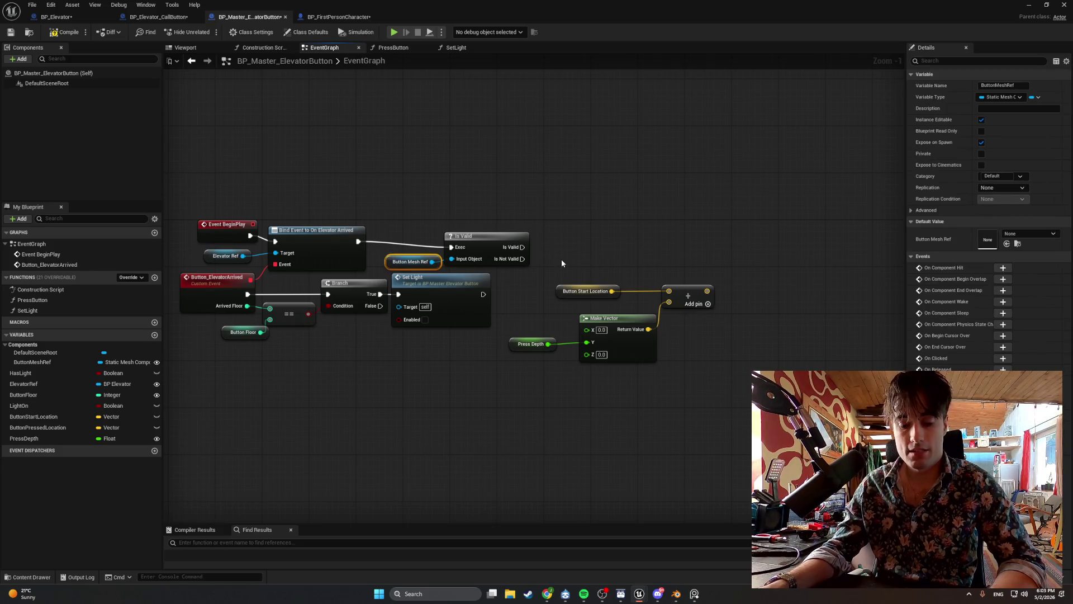
pyautogui.hotkey('ctrl', 'c')
pyautogui.hotkey('ctrl', 'v')
pyautogui.moveTo(602, 267); pyautogui.dragTo(647, 252)
pyautogui.write('get relati')
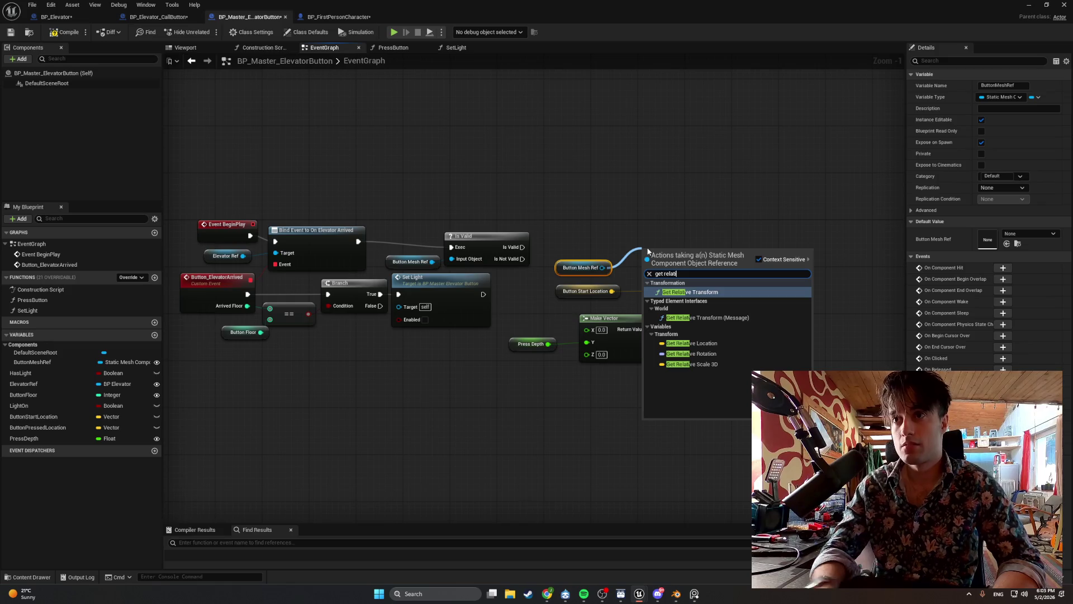
pyautogui.click(692, 344)
# - Shift the Branch/Set Light group down and nudge Is Valid and Button Mesh Ref up-left
pyautogui.moveTo(458, 360); pyautogui.dragTo(261, 291)
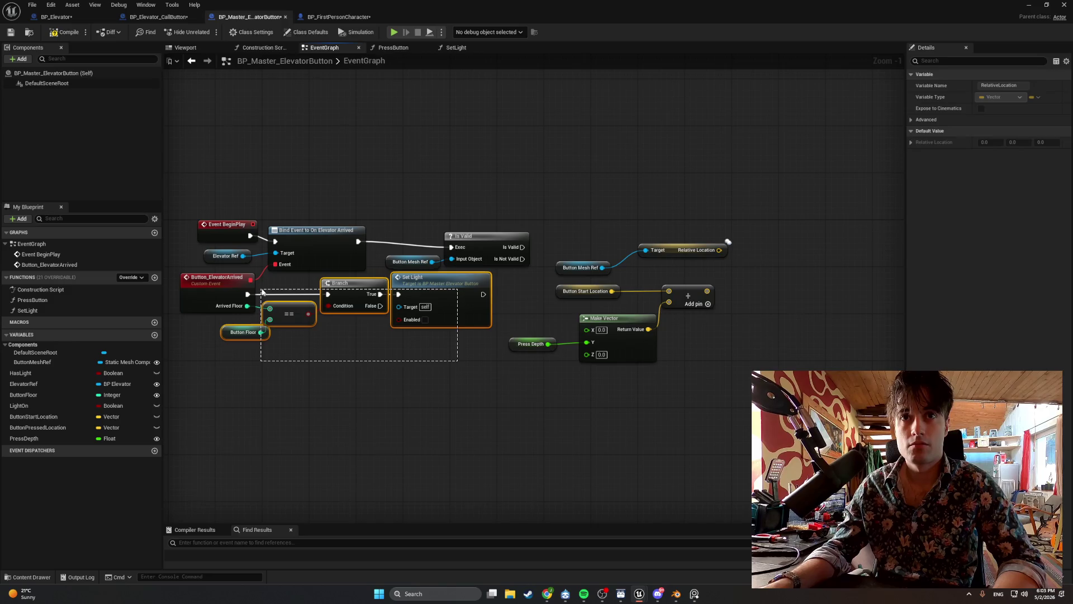
pyautogui.moveTo(340, 291)
pyautogui.mouseDown()
pyautogui.moveTo(333, 313)
pyautogui.moveTo(345, 316)
pyautogui.mouseUp()
pyautogui.click(494, 235)
pyautogui.keyDown('ctrl'); pyautogui.click(410, 262); pyautogui.keyUp('ctrl')
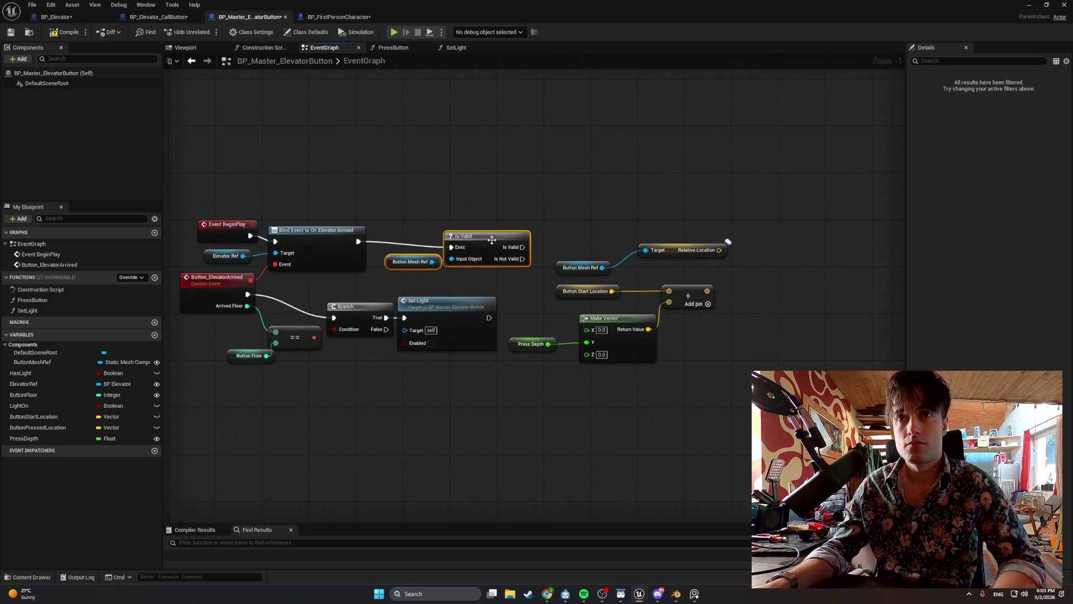
pyautogui.moveTo(493, 238); pyautogui.dragTo(486, 232)
pyautogui.moveTo(721, 375); pyautogui.dragTo(536, 204)
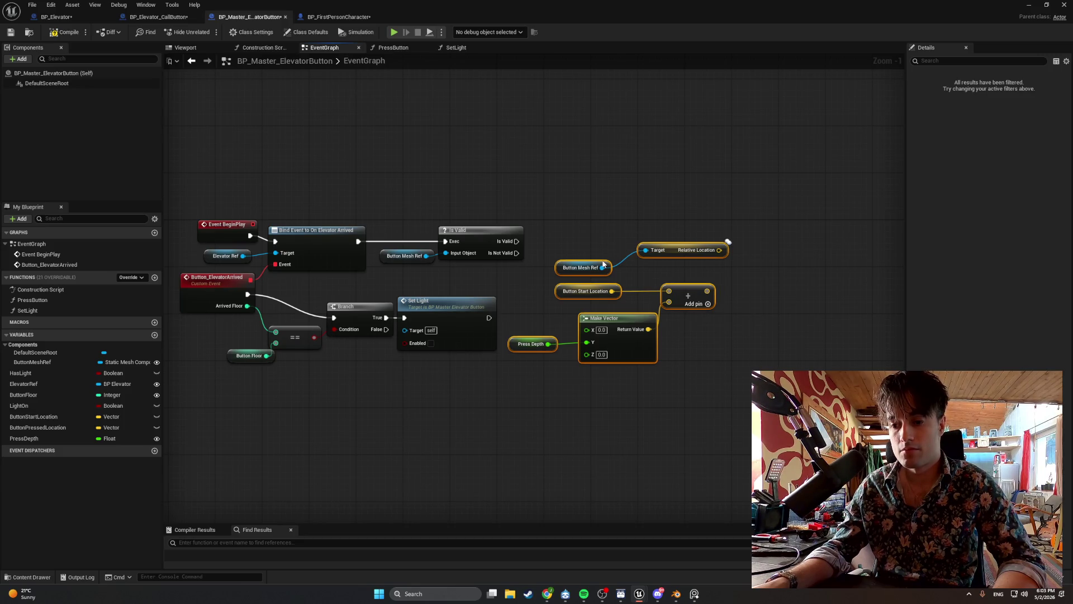
# - Replace the Relative Location node with a fresh Get Relative Location from Button Mesh Ref
pyautogui.moveTo(685, 217); pyautogui.dragTo(660, 249)
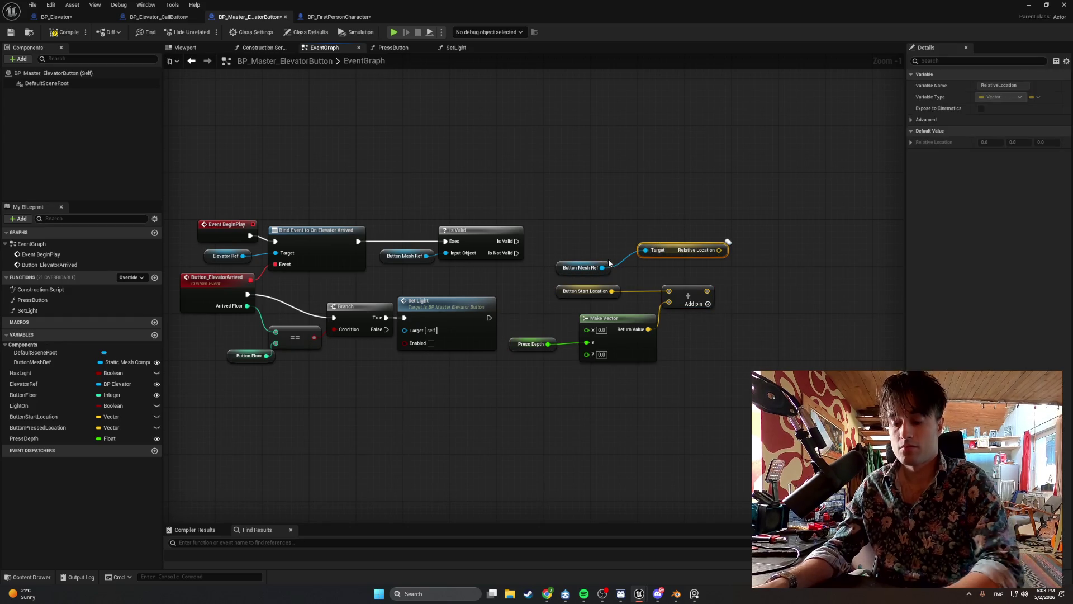
pyautogui.press('Delete')
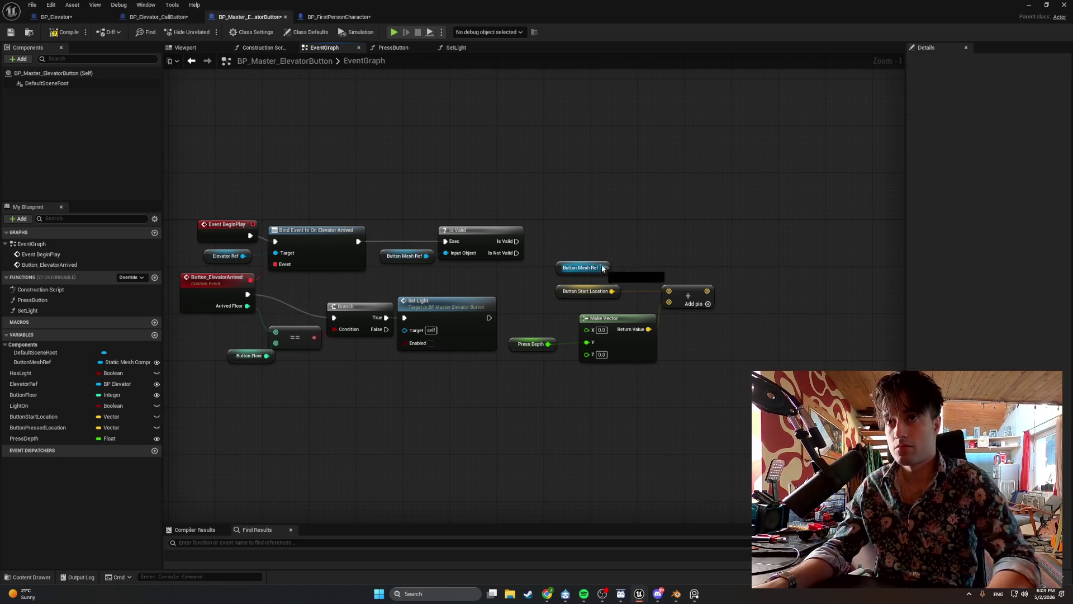
pyautogui.moveTo(602, 267); pyautogui.dragTo(676, 226)
pyautogui.write('get ree')
pyautogui.press('BackSpace')
pyautogui.write('lative')
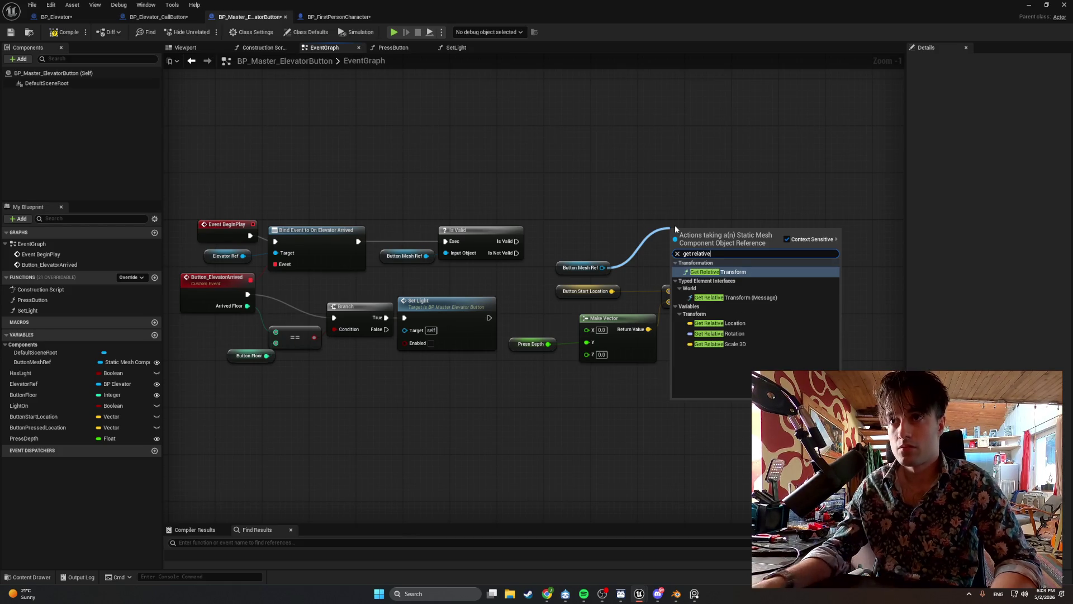
pyautogui.click(736, 322)
# - Move the vector math nodes right and drag ButtonPressedLocation into the graph
pyautogui.moveTo(551, 283); pyautogui.dragTo(781, 378)
pyautogui.moveTo(566, 290); pyautogui.dragTo(631, 290)
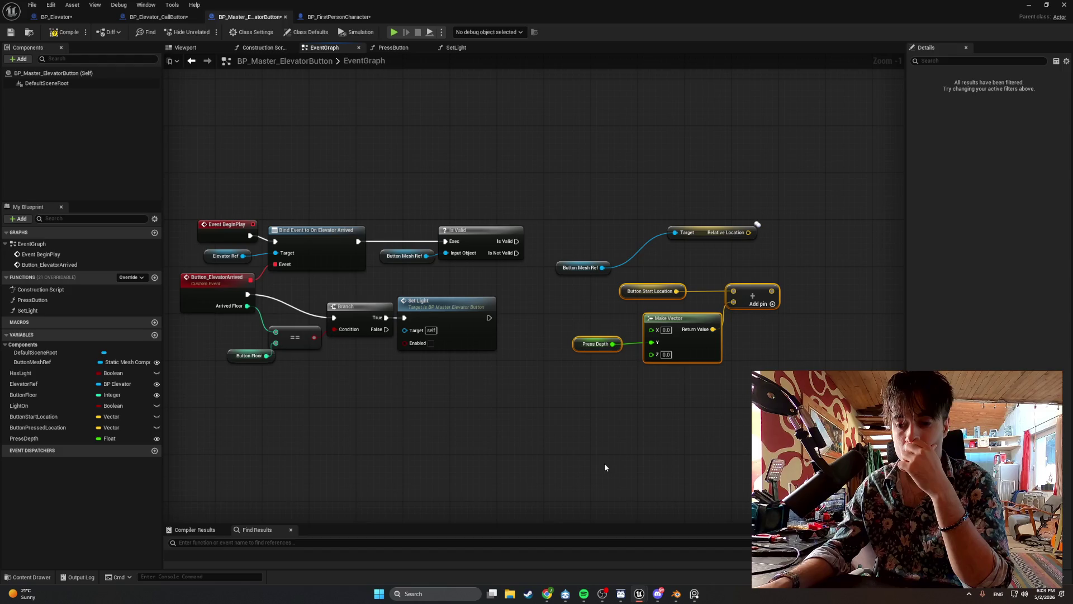
pyautogui.moveTo(67, 428)
pyautogui.mouseDown()
pyautogui.moveTo(615, 190)
pyautogui.moveTo(567, 219)
pyautogui.moveTo(546, 218)
pyautogui.mouseUp()
# - Set Button Pressed Location from the mesh's Relative Location after Is Valid, then compile
pyautogui.click(626, 212)
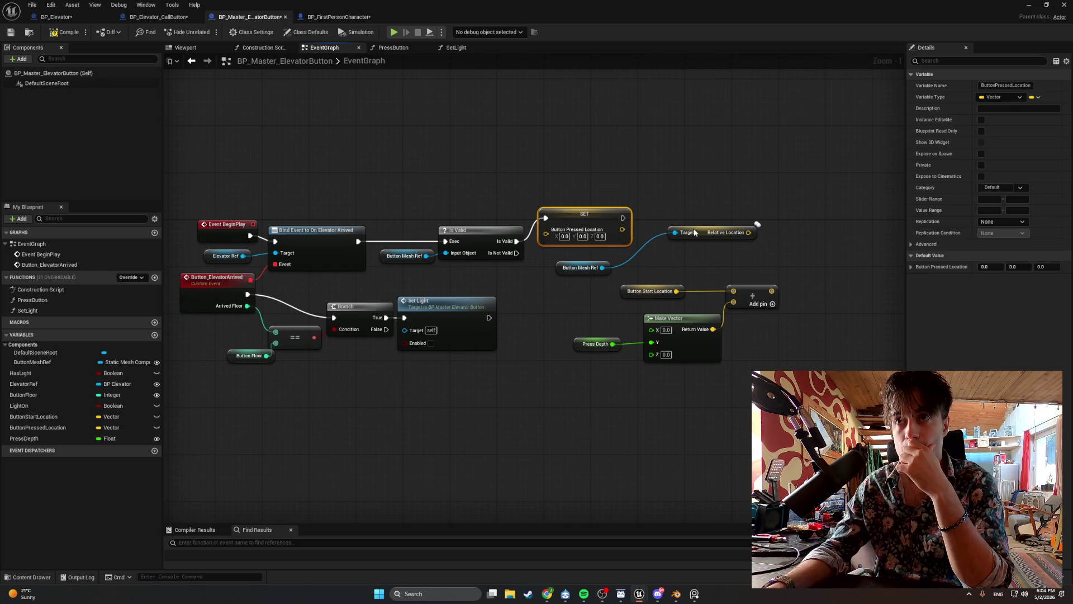
pyautogui.moveTo(705, 234); pyautogui.dragTo(658, 269)
pyautogui.keyDown('ctrl'); pyautogui.click(587, 269); pyautogui.keyUp('ctrl')
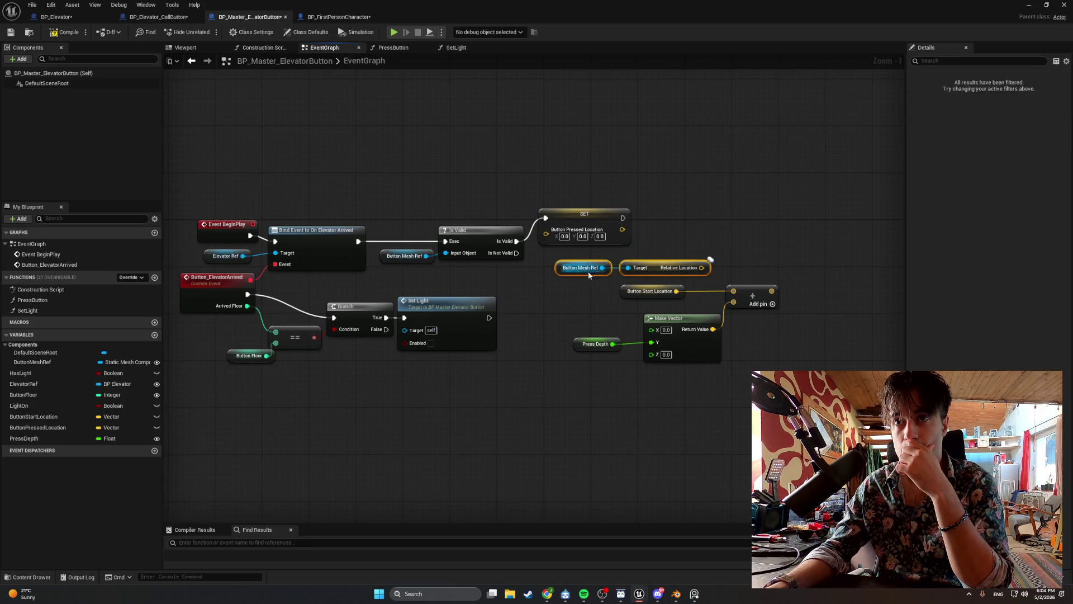
pyautogui.moveTo(561, 273); pyautogui.dragTo(394, 284)
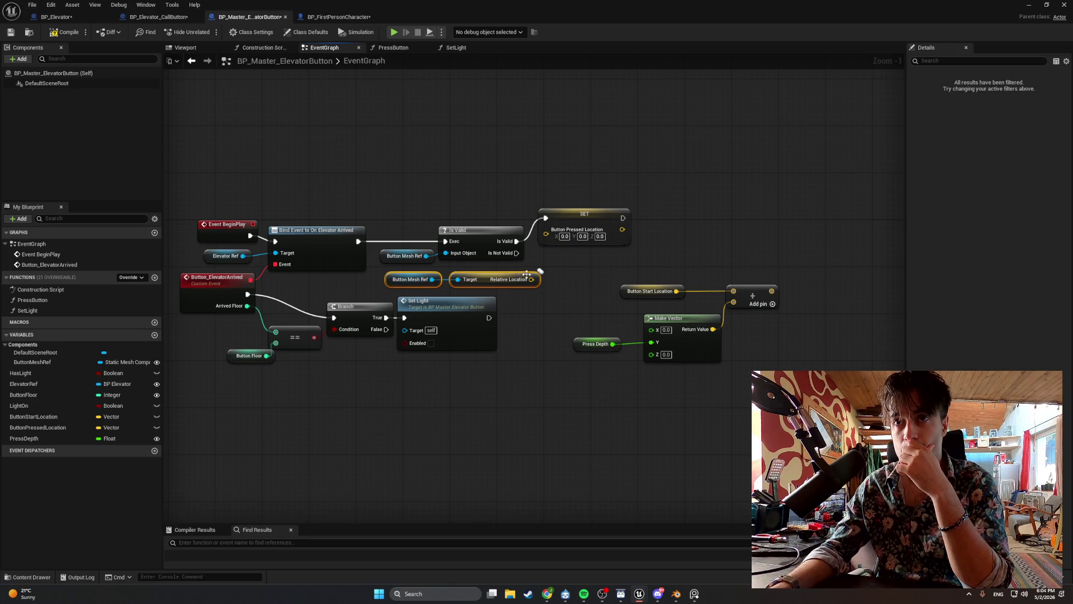
pyautogui.moveTo(531, 279); pyautogui.dragTo(546, 240)
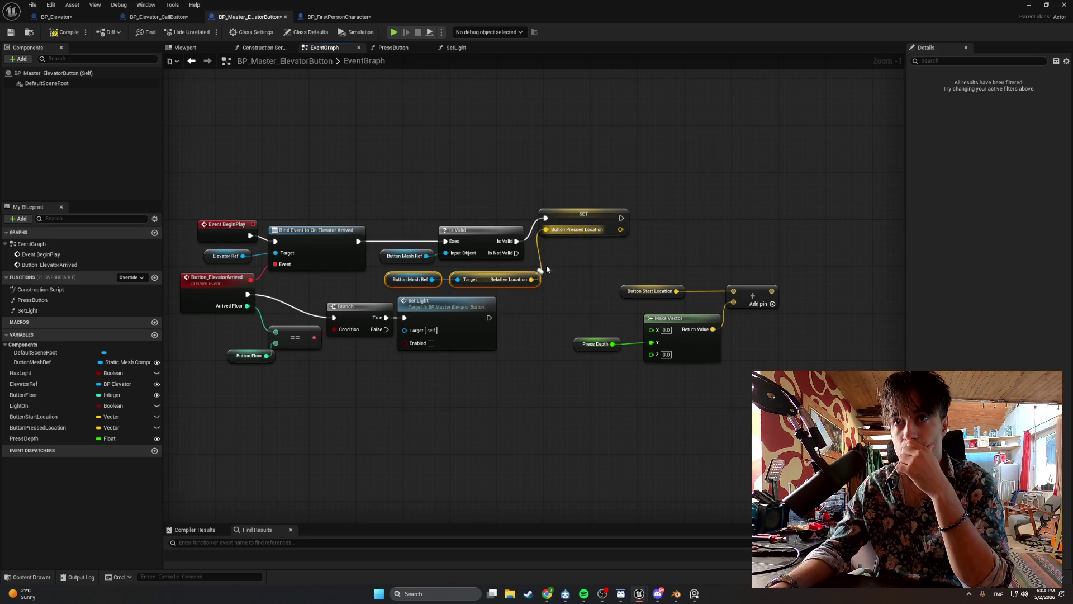
pyautogui.click(569, 277)
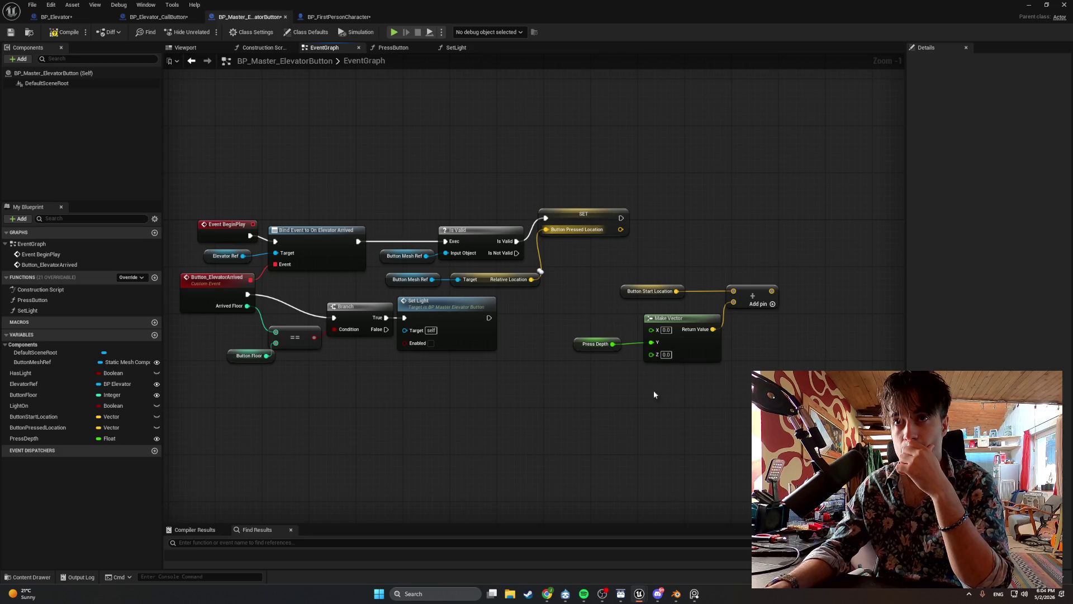
pyautogui.click(63, 32)
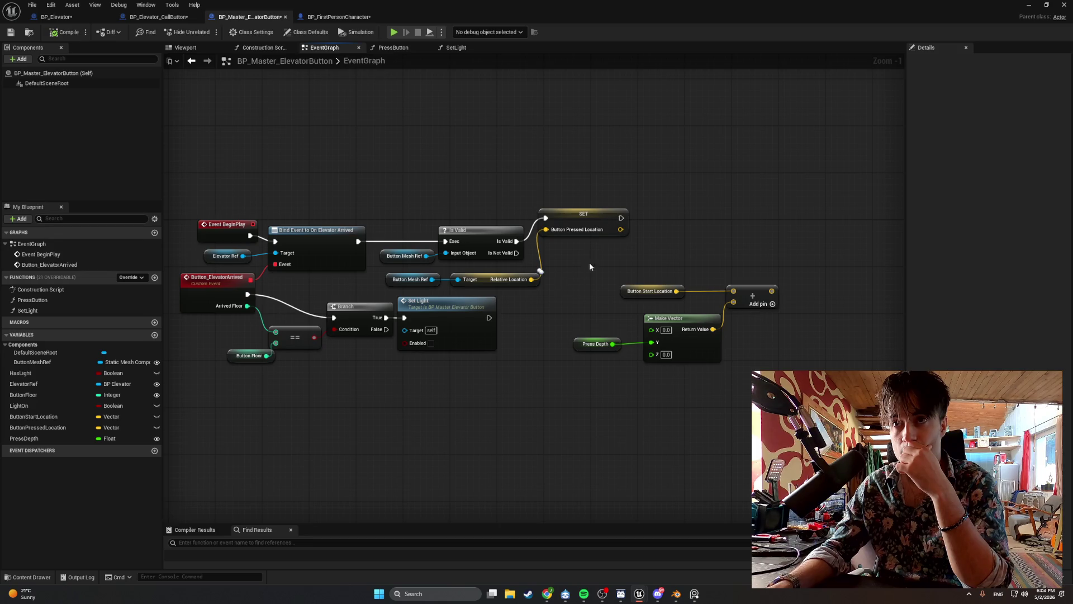
pyautogui.moveTo(621, 218); pyautogui.dragTo(700, 222)
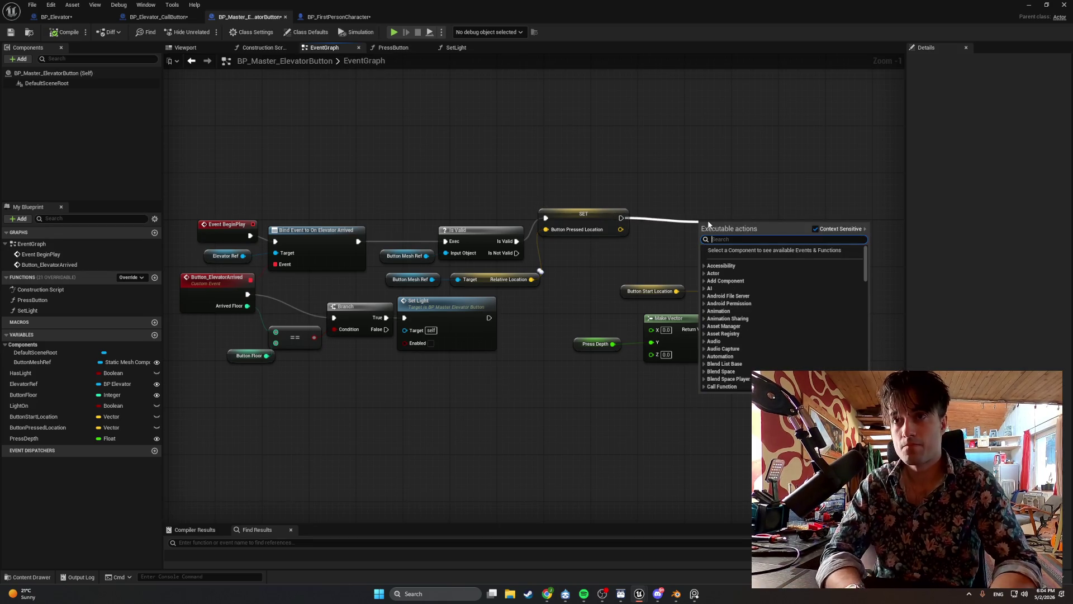
# - Move Is Valid, SET, the location nodes, and the vector math nodes as one group
pyautogui.press('Escape')
pyautogui.moveTo(756, 369); pyautogui.dragTo(615, 263)
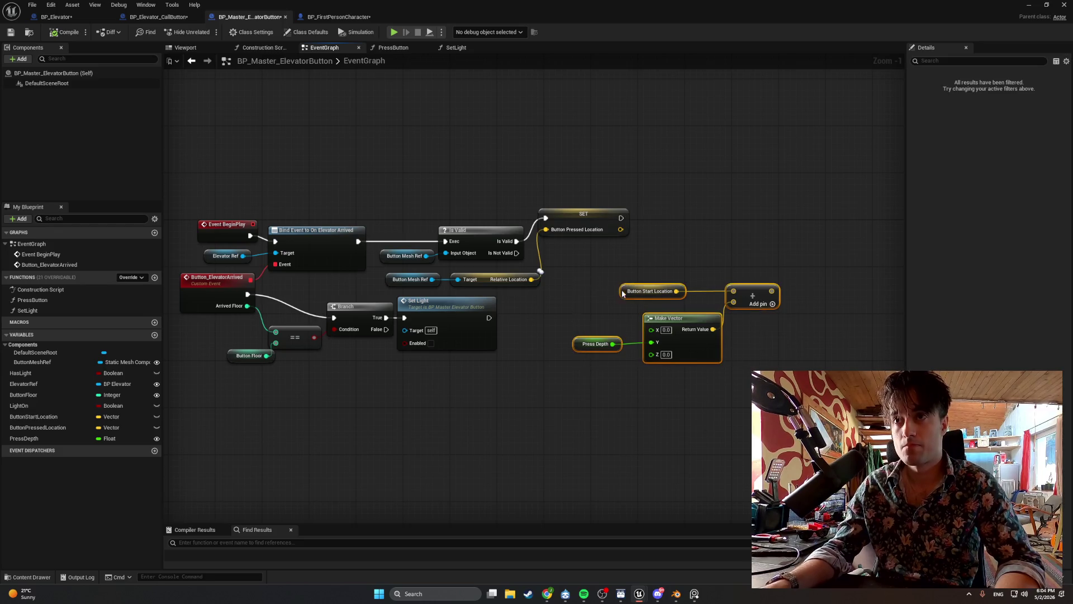
pyautogui.moveTo(671, 319); pyautogui.dragTo(653, 295)
pyautogui.moveTo(752, 349); pyautogui.dragTo(707, 301)
pyautogui.moveTo(745, 140)
pyautogui.mouseDown()
pyautogui.moveTo(367, 301)
pyautogui.moveTo(408, 286)
pyautogui.mouseUp()
pyautogui.moveTo(670, 330); pyautogui.dragTo(598, 305)
pyautogui.moveTo(456, 235)
pyautogui.mouseDown()
pyautogui.moveTo(586, 234)
pyautogui.moveTo(448, 205)
pyautogui.mouseUp()
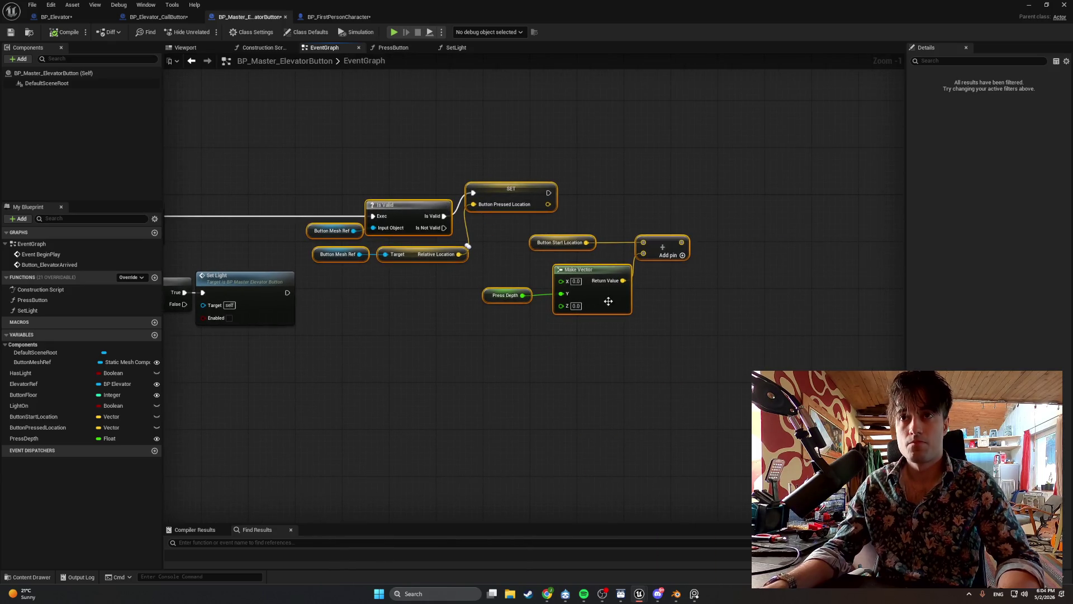
# - Snip the node graph and drag ButtonStartLocation into it
pyautogui.press('super+shift+s')
pyautogui.moveTo(731, 355)
pyautogui.mouseDown()
pyautogui.moveTo(287, 143)
pyautogui.moveTo(166, 135)
pyautogui.mouseUp()
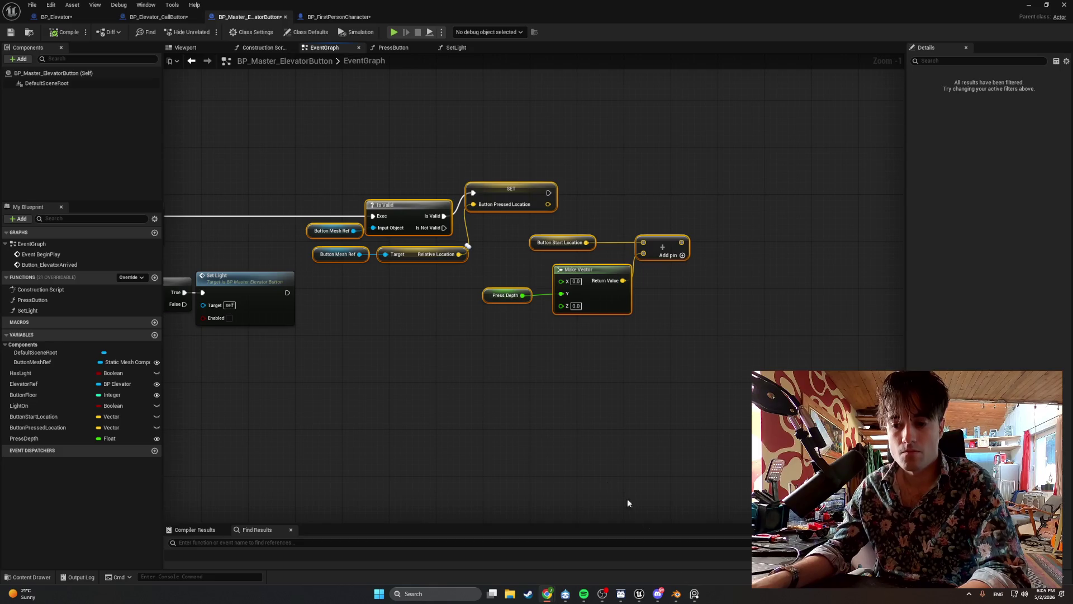
pyautogui.scroll(1, 459, 423)
pyautogui.moveTo(34, 416)
pyautogui.mouseDown()
pyautogui.moveTo(56, 419)
pyautogui.moveTo(577, 119)
pyautogui.moveTo(548, 161)
pyautogui.moveTo(53, 419)
pyautogui.moveTo(257, 281)
pyautogui.moveTo(515, 146)
pyautogui.mouseUp()
# - Add SET Button Start Location from Relative Location after Is Valid, chaining SET Button Pressed Location after it
pyautogui.click(554, 166)
pyautogui.moveTo(478, 192); pyautogui.dragTo(599, 192)
pyautogui.moveTo(428, 272); pyautogui.dragTo(514, 160)
pyautogui.moveTo(409, 228); pyautogui.dragTo(515, 147)
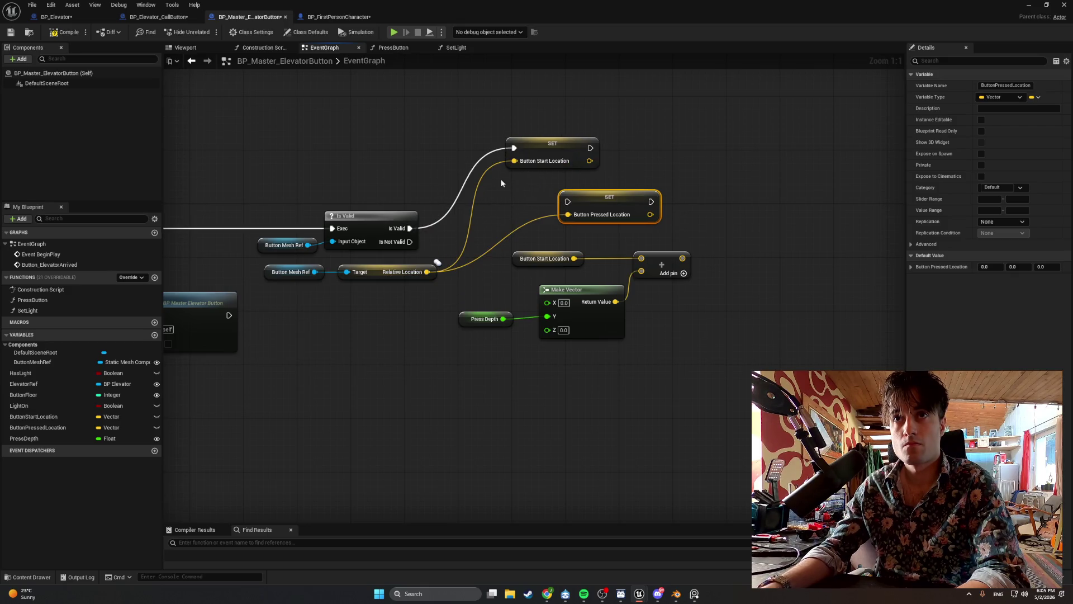
pyautogui.keyDown('alt'); pyautogui.click(504, 236); pyautogui.keyUp('alt')
pyautogui.moveTo(536, 140); pyautogui.dragTo(476, 200)
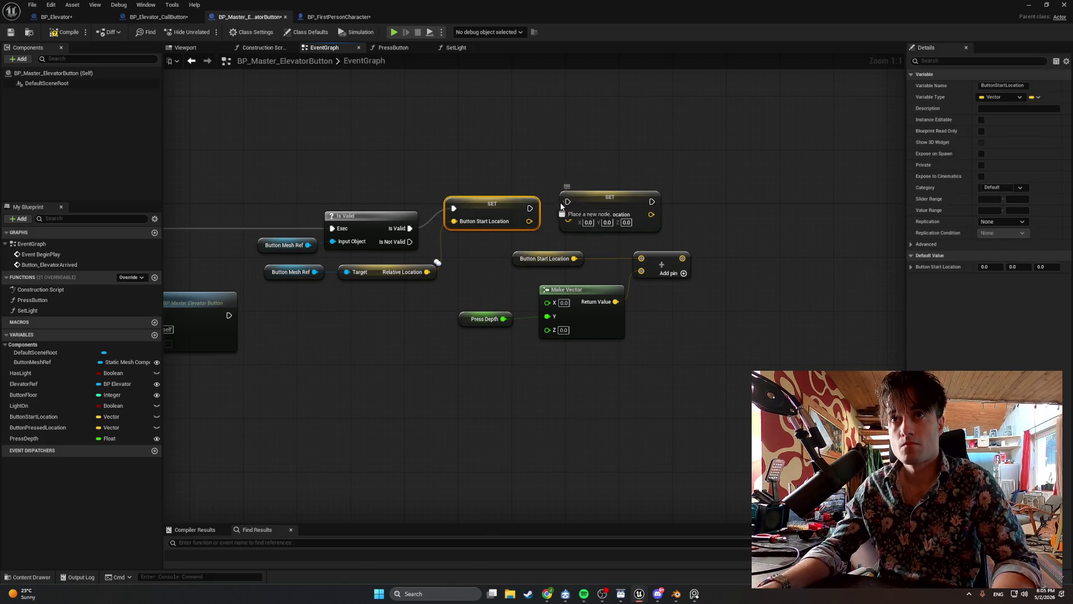
pyautogui.moveTo(568, 201); pyautogui.dragTo(530, 208)
# - Shift the vector math group left and wire the Add sum into Button Pressed Location
pyautogui.moveTo(695, 370)
pyautogui.mouseDown()
pyautogui.moveTo(527, 269)
pyautogui.moveTo(553, 263)
pyautogui.mouseUp()
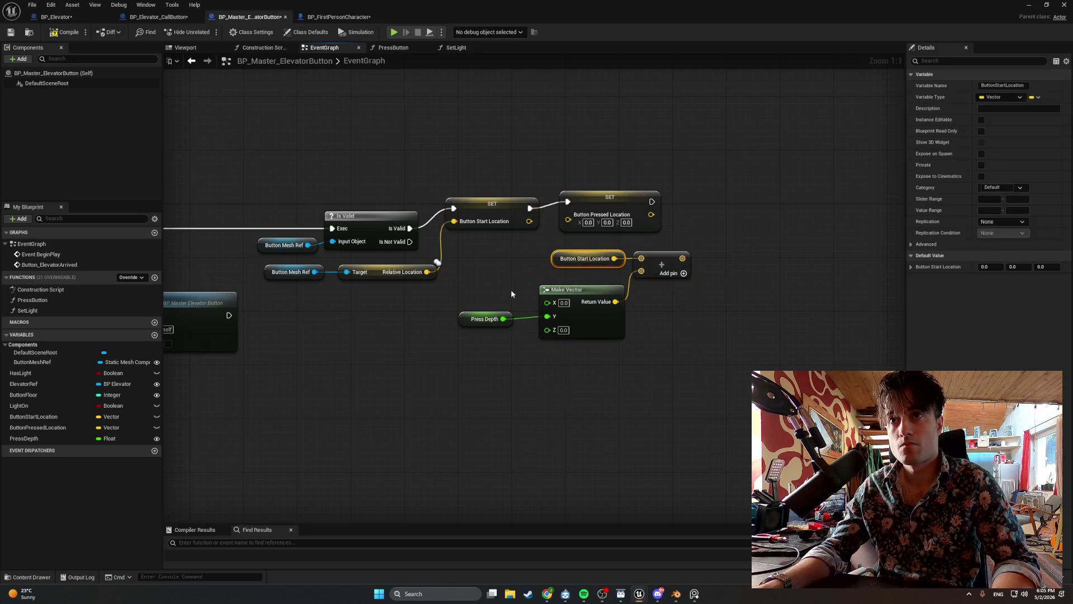
pyautogui.moveTo(461, 316); pyautogui.dragTo(475, 317)
pyautogui.moveTo(708, 375)
pyautogui.mouseDown()
pyautogui.moveTo(652, 296)
pyautogui.moveTo(477, 252)
pyautogui.mouseUp()
pyautogui.moveTo(568, 258); pyautogui.dragTo(474, 260)
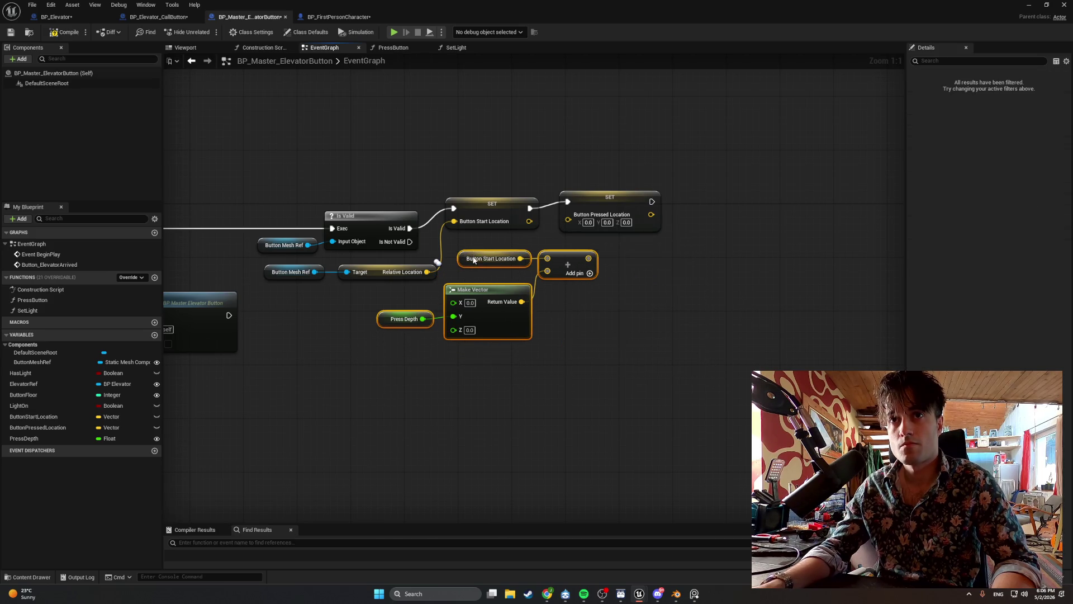
pyautogui.moveTo(591, 197); pyautogui.dragTo(630, 202)
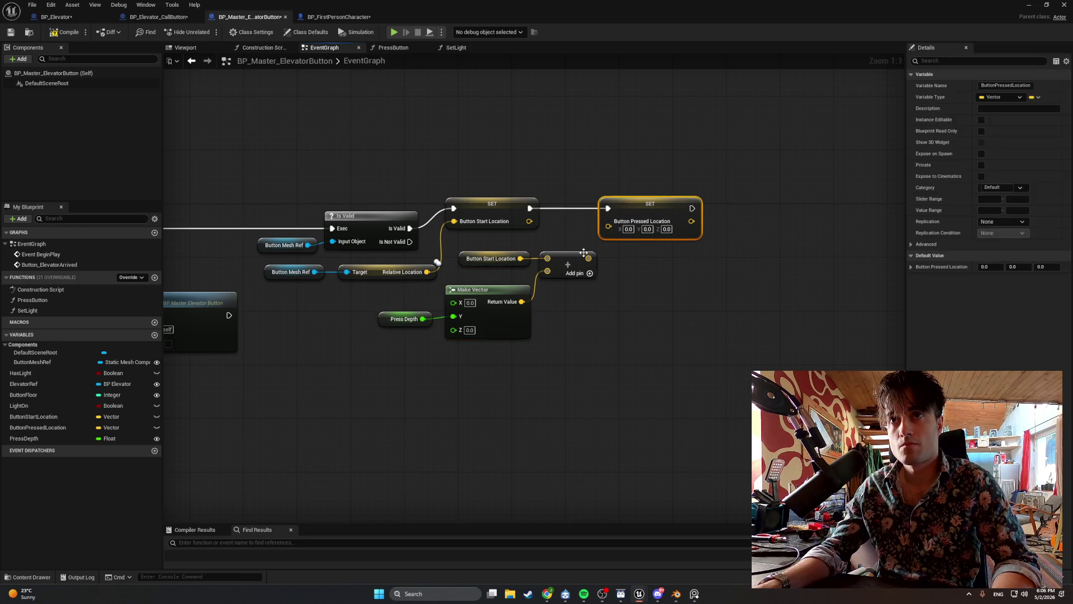
pyautogui.moveTo(588, 258); pyautogui.dragTo(608, 226)
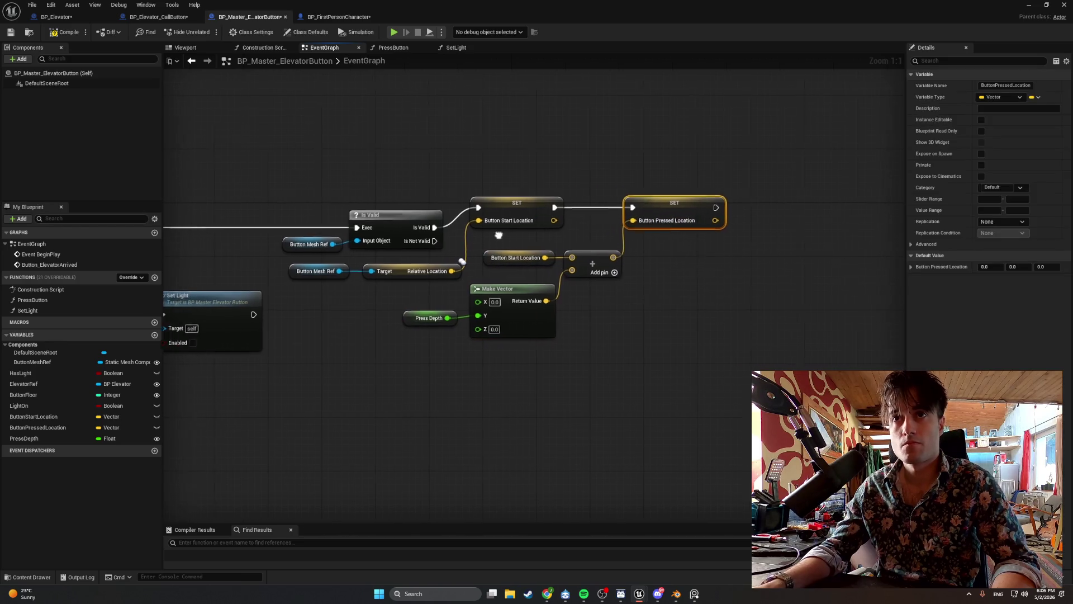
# - Move the four calculation nodes up-left beneath the setters
pyautogui.moveTo(498, 235); pyautogui.dragTo(534, 235)
pyautogui.moveTo(319, 258)
pyautogui.mouseDown()
pyautogui.moveTo(442, 281)
pyautogui.moveTo(395, 271)
pyautogui.mouseUp()
pyautogui.moveTo(668, 347)
pyautogui.mouseDown()
pyautogui.moveTo(496, 247)
pyautogui.moveTo(491, 280)
pyautogui.mouseUp()
pyautogui.keyDown('shift'); pyautogui.click(523, 258); pyautogui.keyUp('shift')
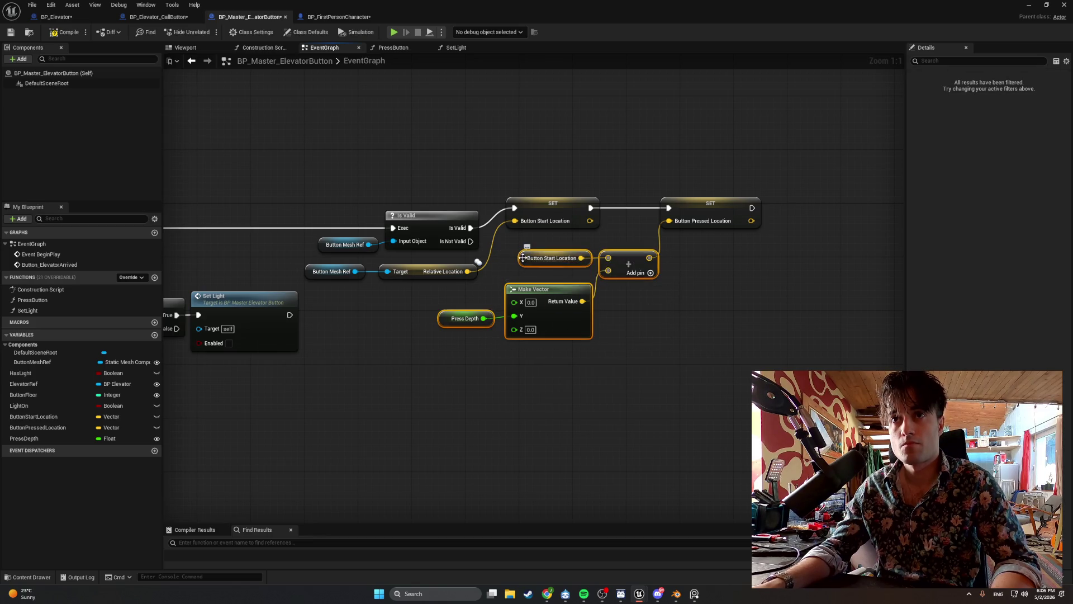
pyautogui.moveTo(520, 261)
pyautogui.mouseDown()
pyautogui.moveTo(514, 270)
pyautogui.moveTo(523, 265)
pyautogui.moveTo(510, 248)
pyautogui.mouseUp()
pyautogui.click(668, 281)
# - Lower both setters and the calculation nodes together, then snip the graph
pyautogui.moveTo(699, 204); pyautogui.dragTo(692, 204)
pyautogui.click(666, 280)
pyautogui.moveTo(666, 280)
pyautogui.mouseDown()
pyautogui.moveTo(627, 311)
pyautogui.moveTo(681, 340)
pyautogui.moveTo(623, 336)
pyautogui.mouseUp()
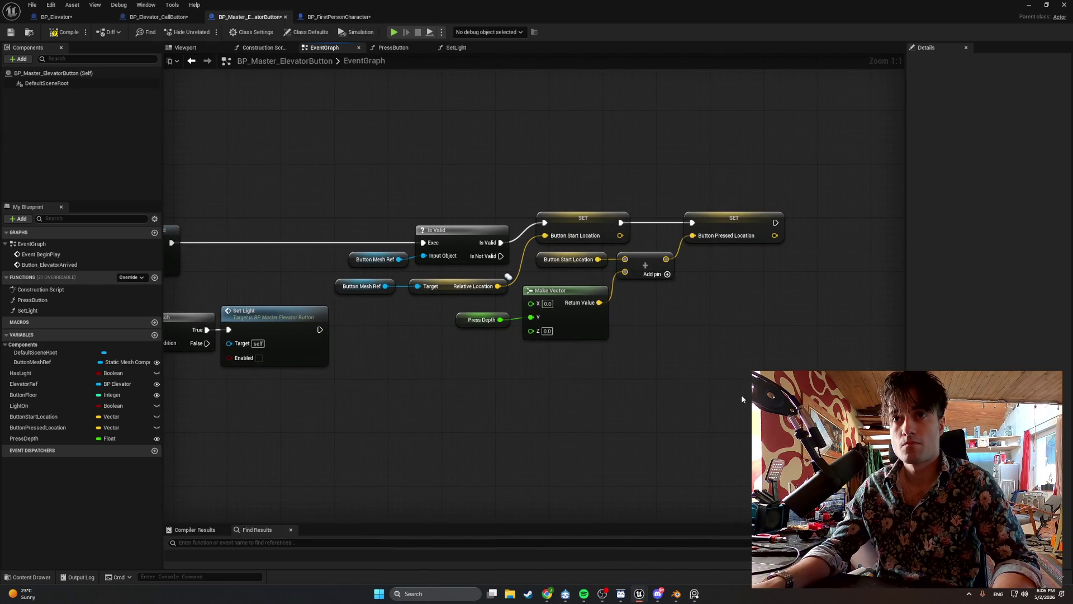
pyautogui.moveTo(791, 358)
pyautogui.mouseDown()
pyautogui.moveTo(586, 186)
pyautogui.moveTo(454, 193)
pyautogui.mouseUp()
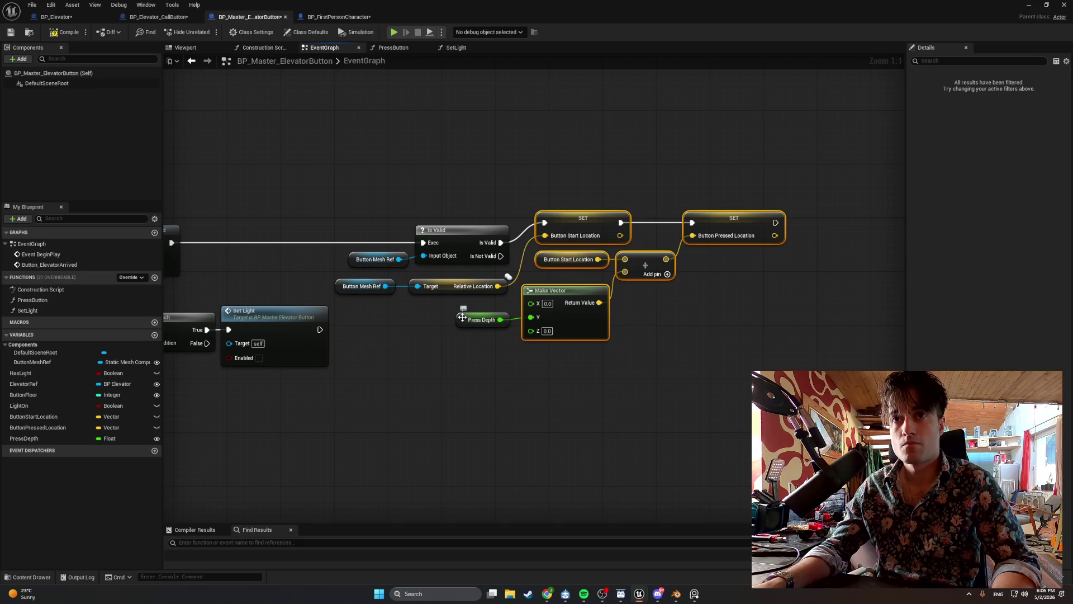
pyautogui.moveTo(557, 236); pyautogui.dragTo(557, 256)
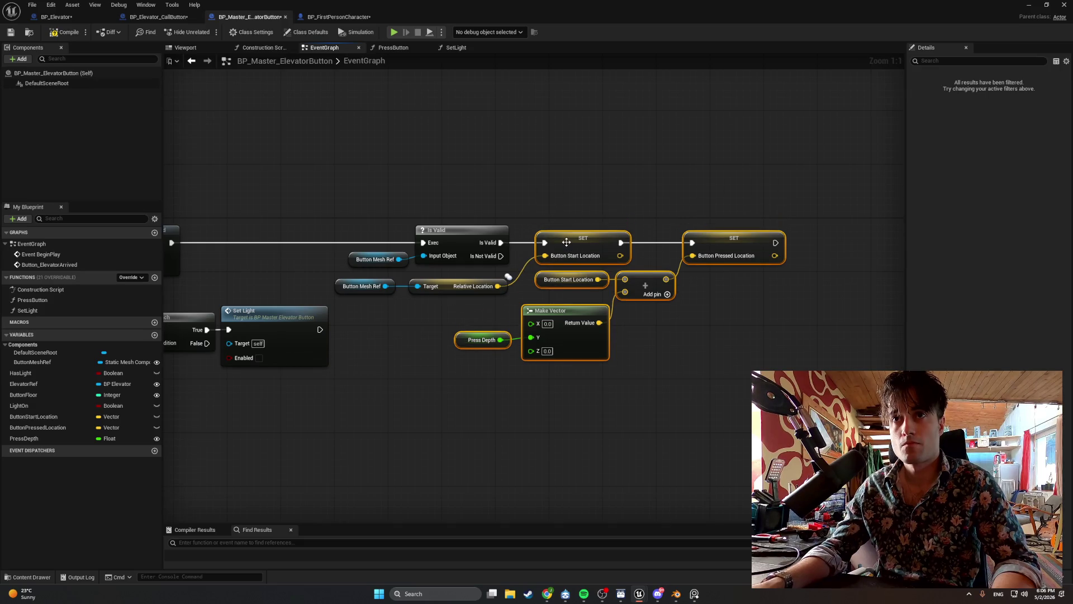
pyautogui.click(465, 322)
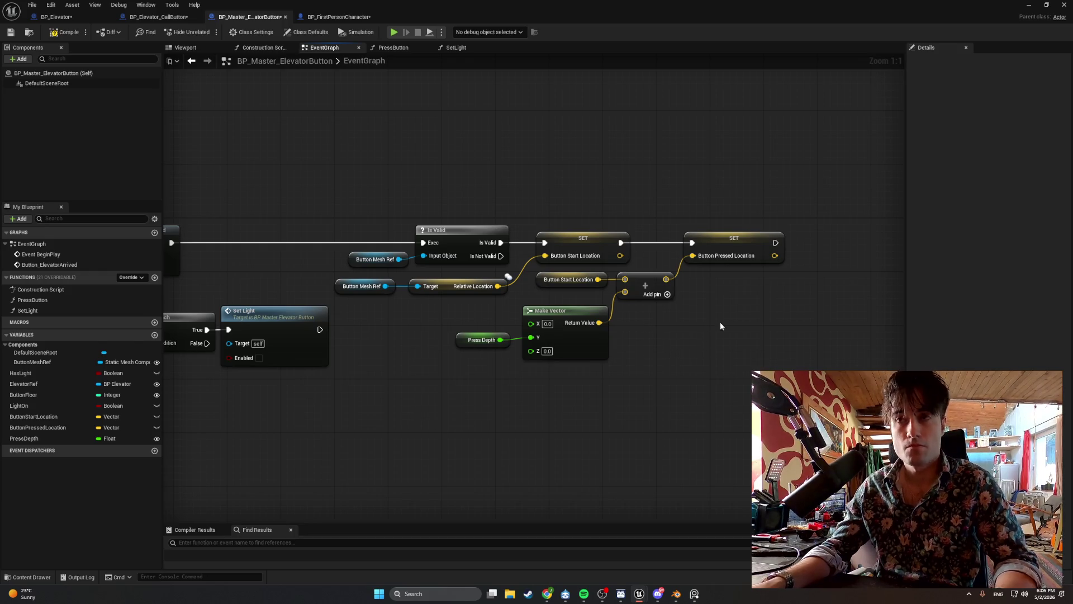
pyautogui.press('super+shift+s')
pyautogui.moveTo(824, 379)
pyautogui.mouseDown()
pyautogui.moveTo(388, 193)
pyautogui.moveTo(331, 187)
pyautogui.mouseUp()
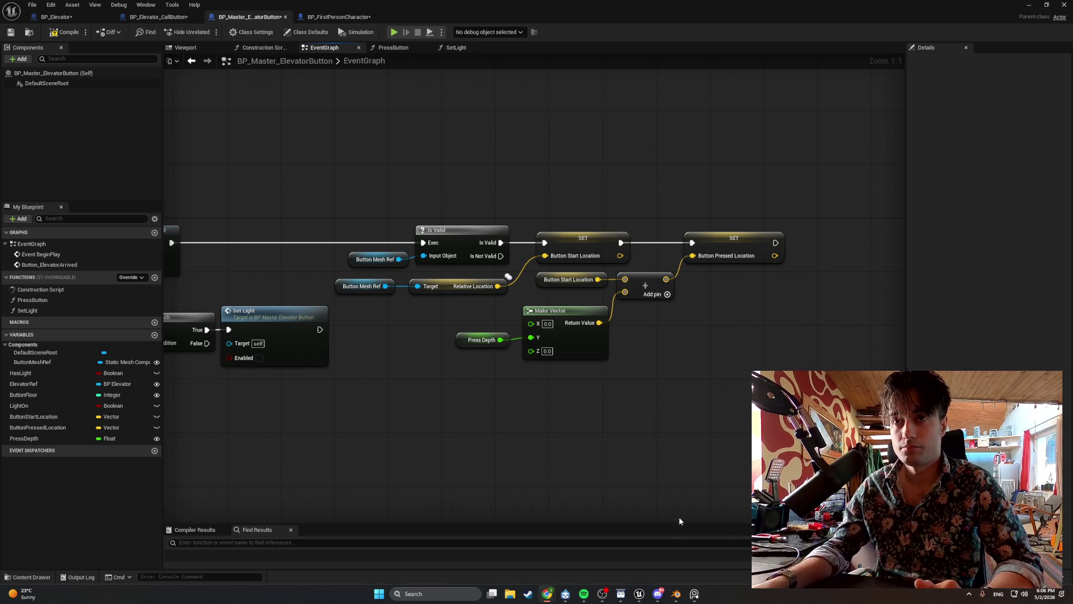
# - Wire Make Vector's result into the Add node and set Press Depth's default value to -1.5
pyautogui.scroll(-1, 682, 523)
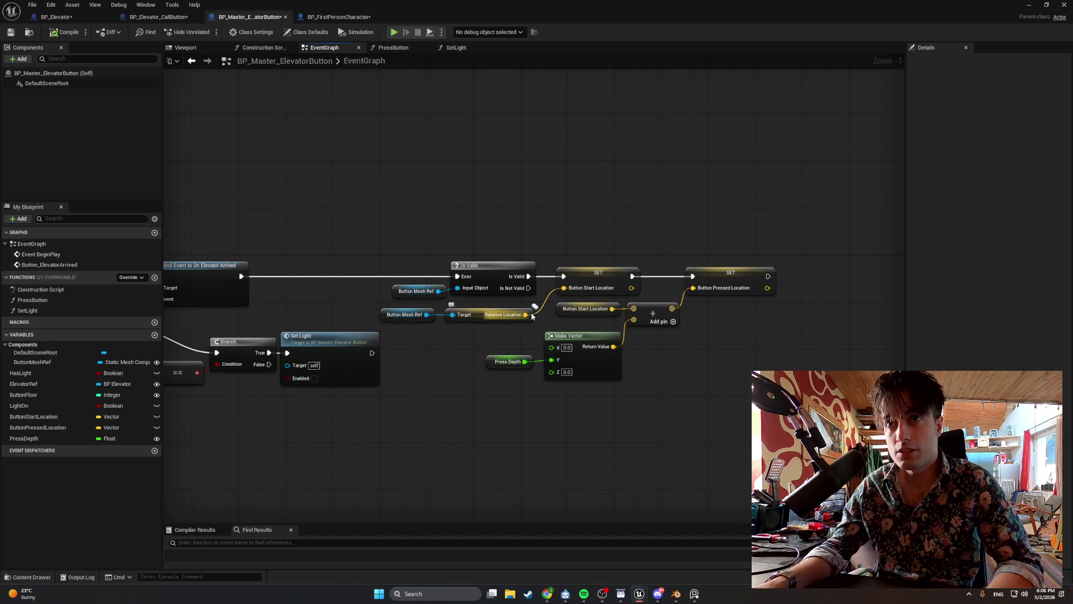
pyautogui.moveTo(614, 346); pyautogui.dragTo(633, 319)
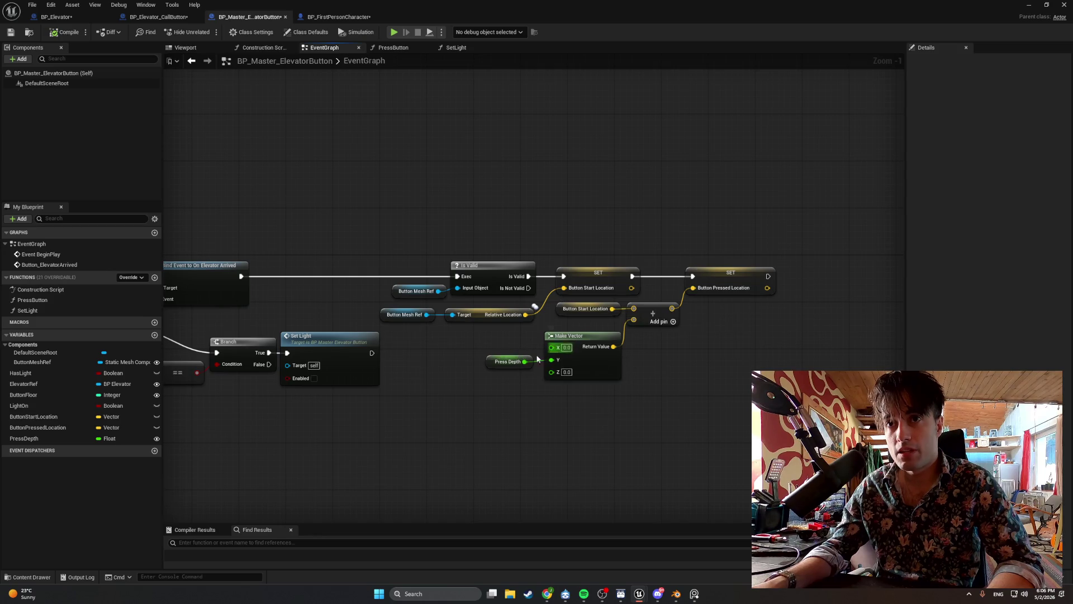
pyautogui.click(509, 362)
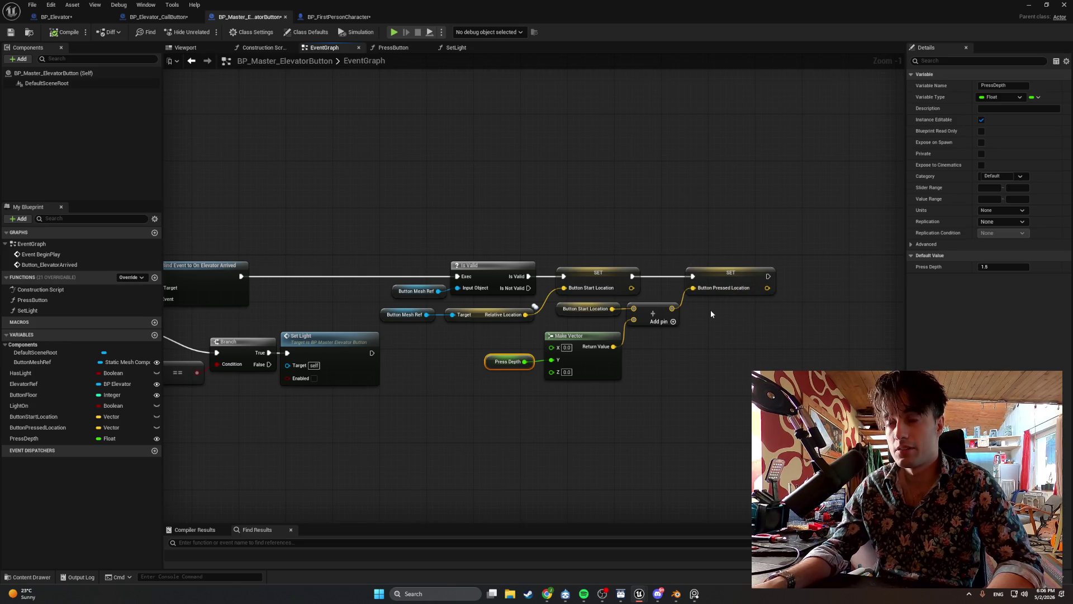
pyautogui.moveTo(710, 311); pyautogui.dragTo(528, 312)
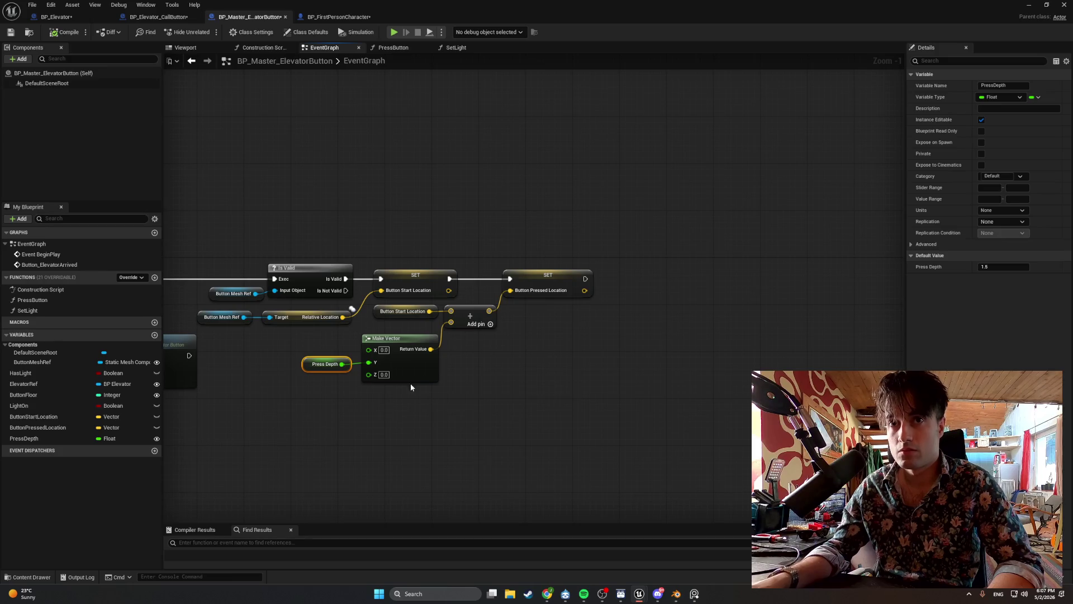
pyautogui.click(997, 266)
pyautogui.write('-1.5')
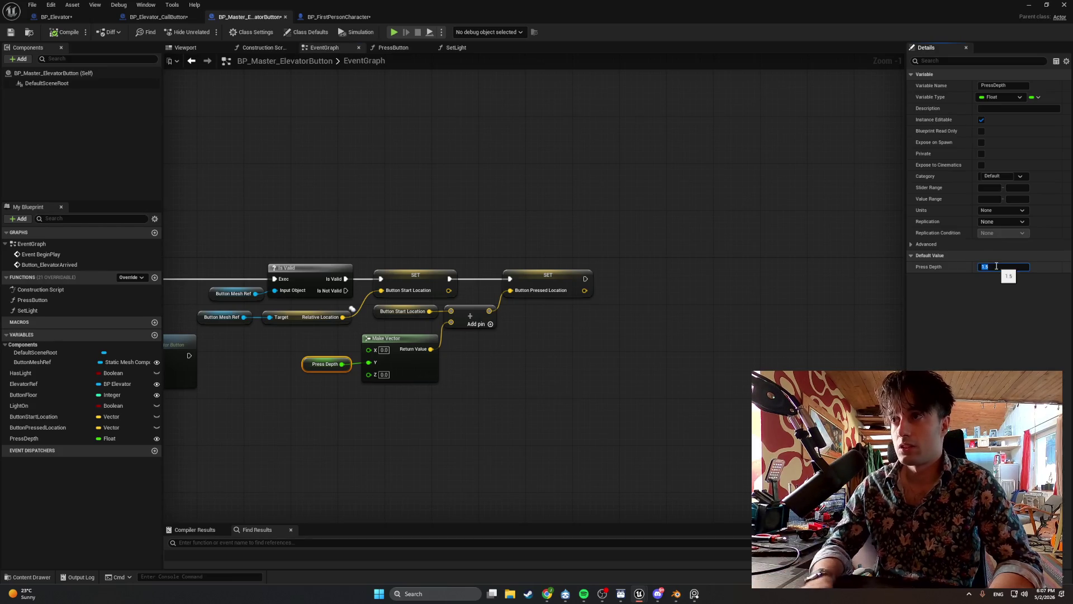
pyautogui.click(700, 267)
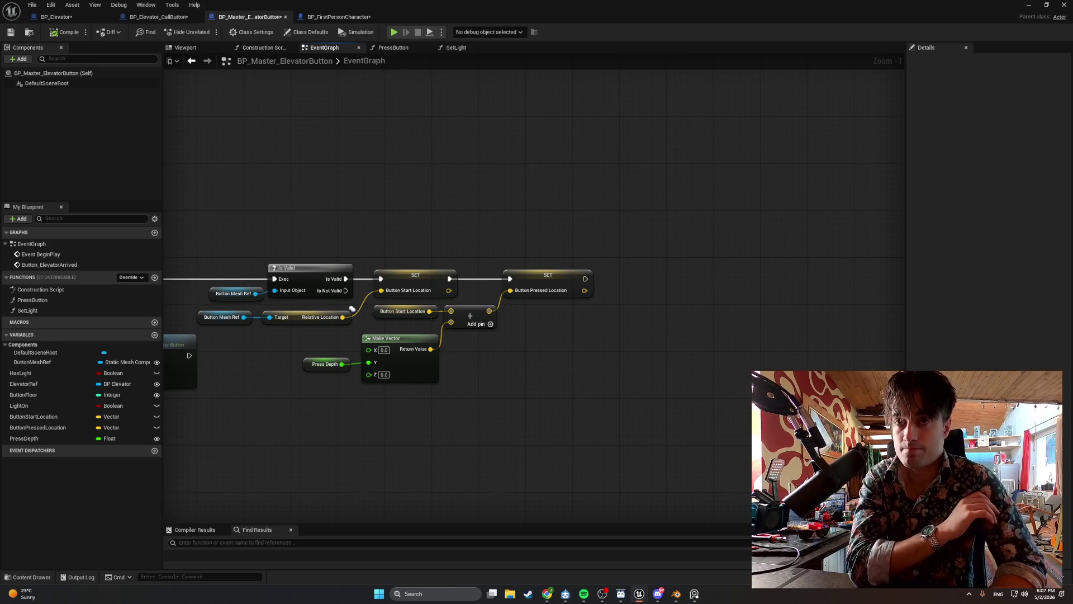
# - Remove the stray Add Component node that was added while searching for a timeline
pyautogui.rightClick(681, 367)
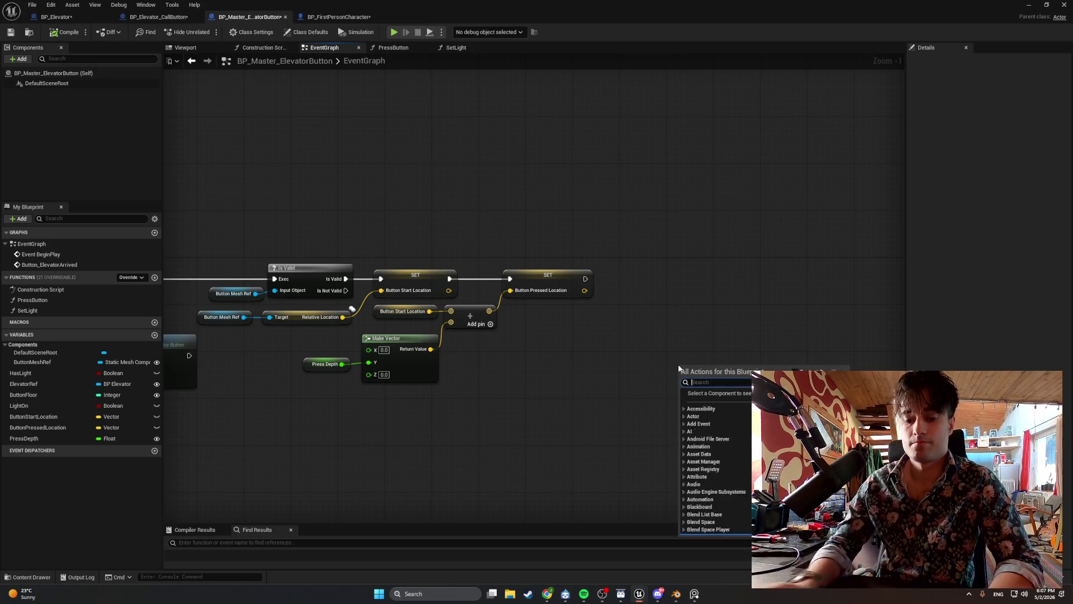
pyautogui.write('add component')
pyautogui.press('Return')
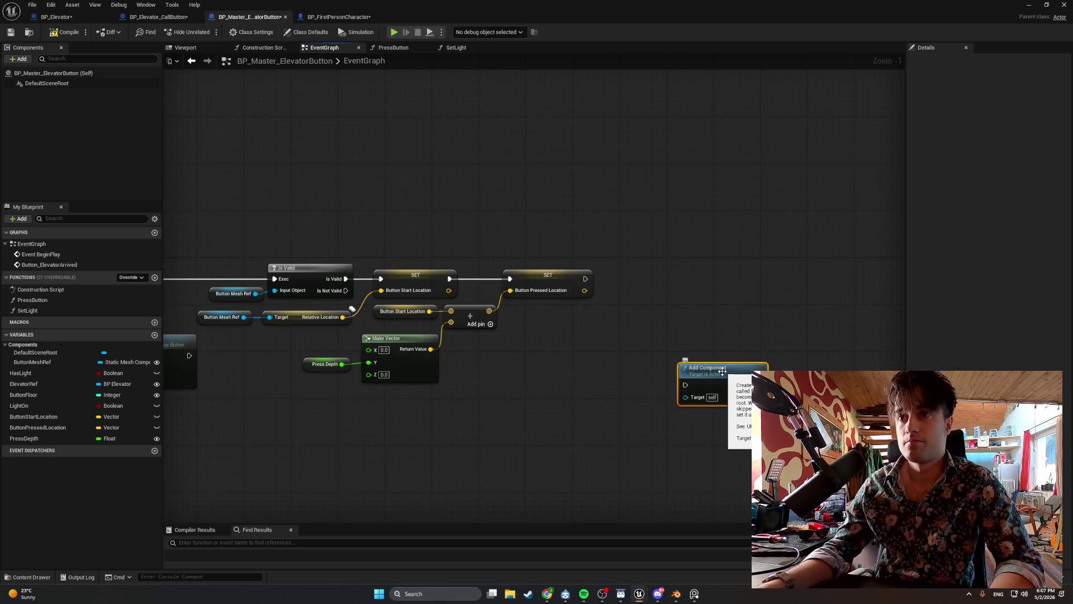
pyautogui.press('Delete')
pyautogui.rightClick(723, 375)
pyautogui.write('tim')
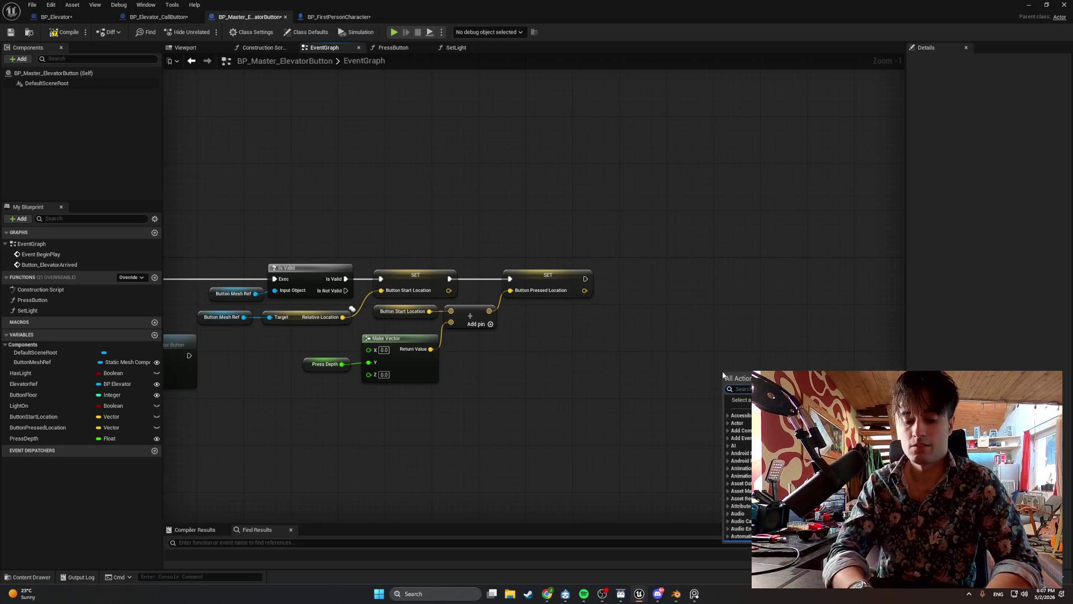
pyautogui.write('el')
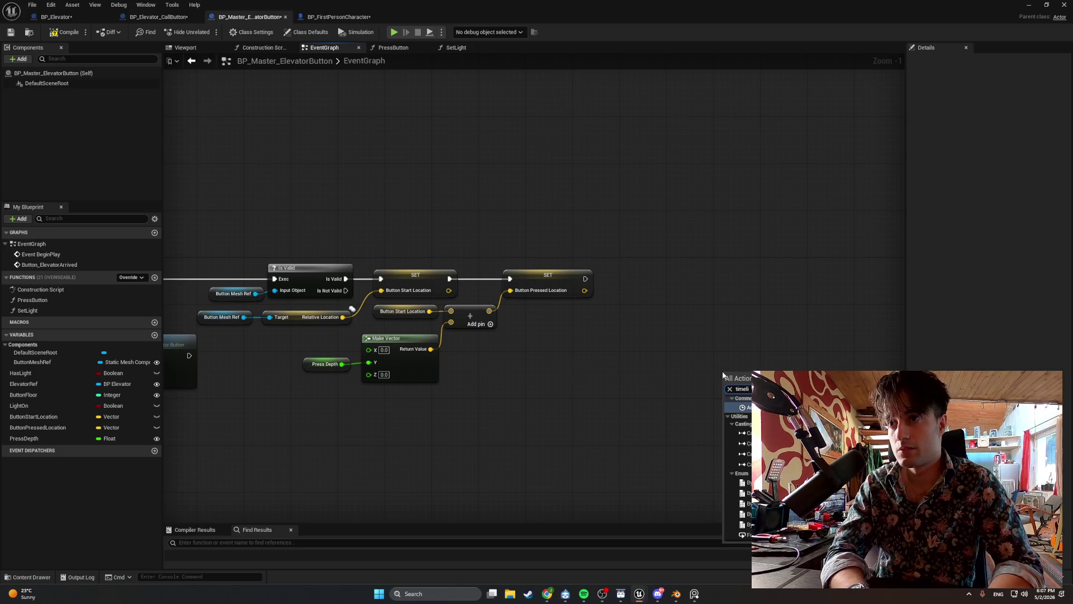
pyautogui.press('Escape')
pyautogui.hotkey('ctrl', 'z')
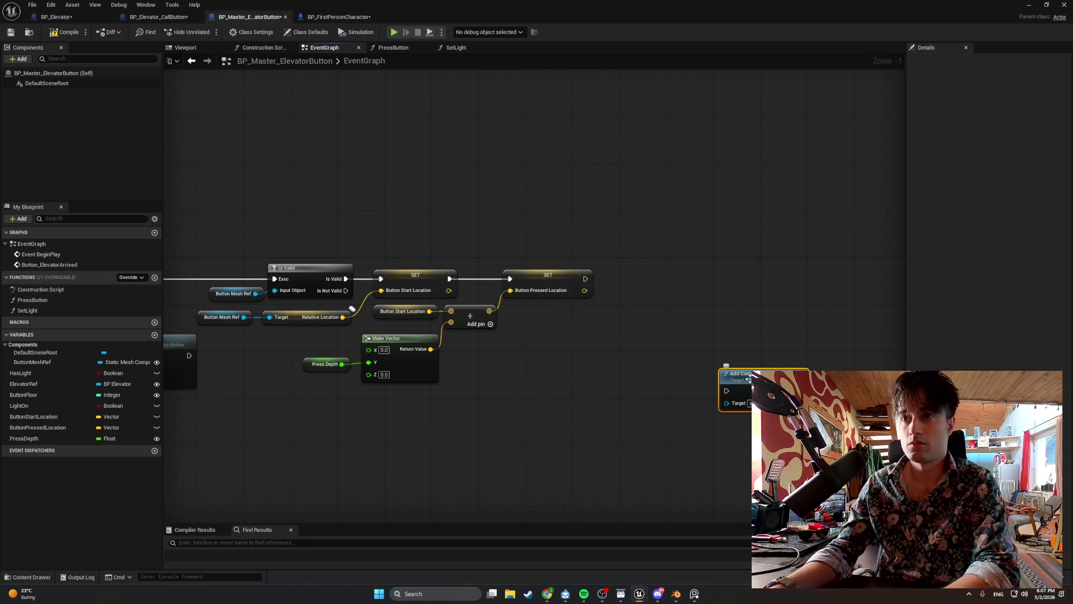
pyautogui.press('Delete')
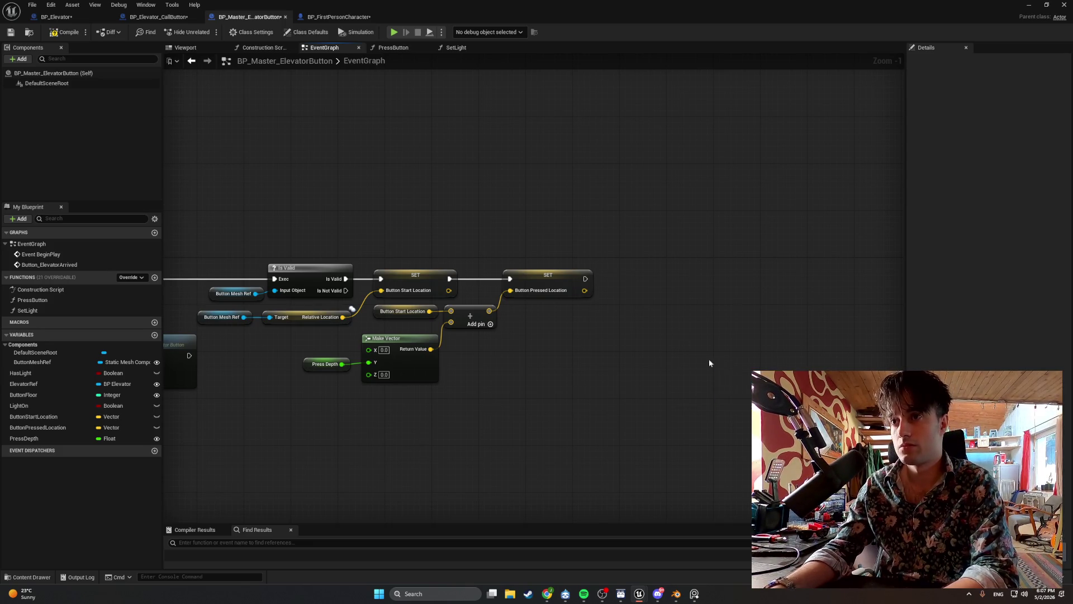
# - Add a Timeline node named TM_Elevator_ButtonPress to the event graph
pyautogui.rightClick(614, 287)
pyautogui.write('timeline')
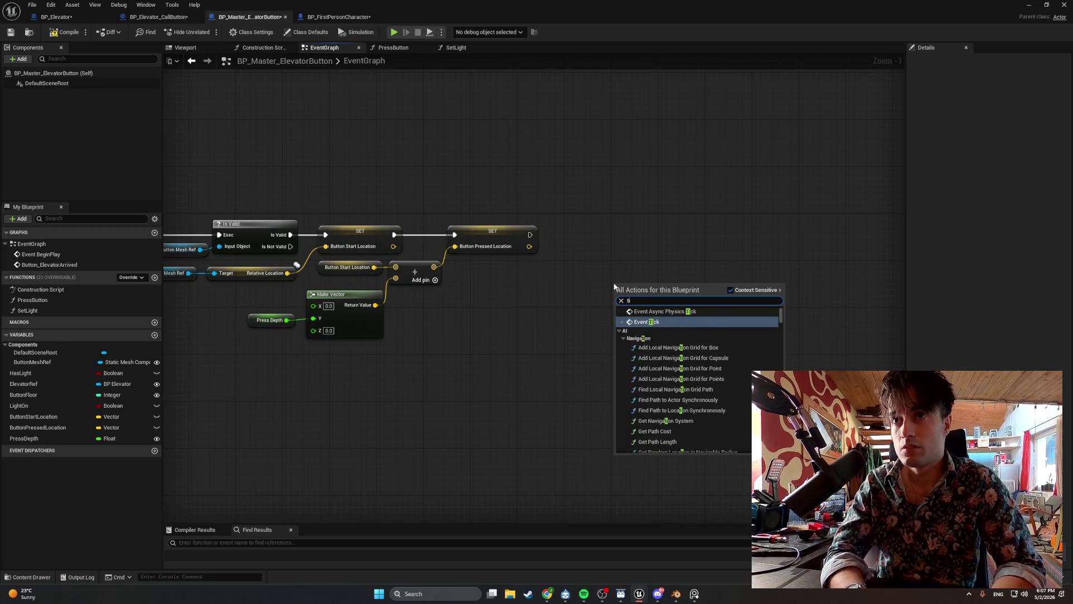
pyautogui.scroll(-6, 639, 447)
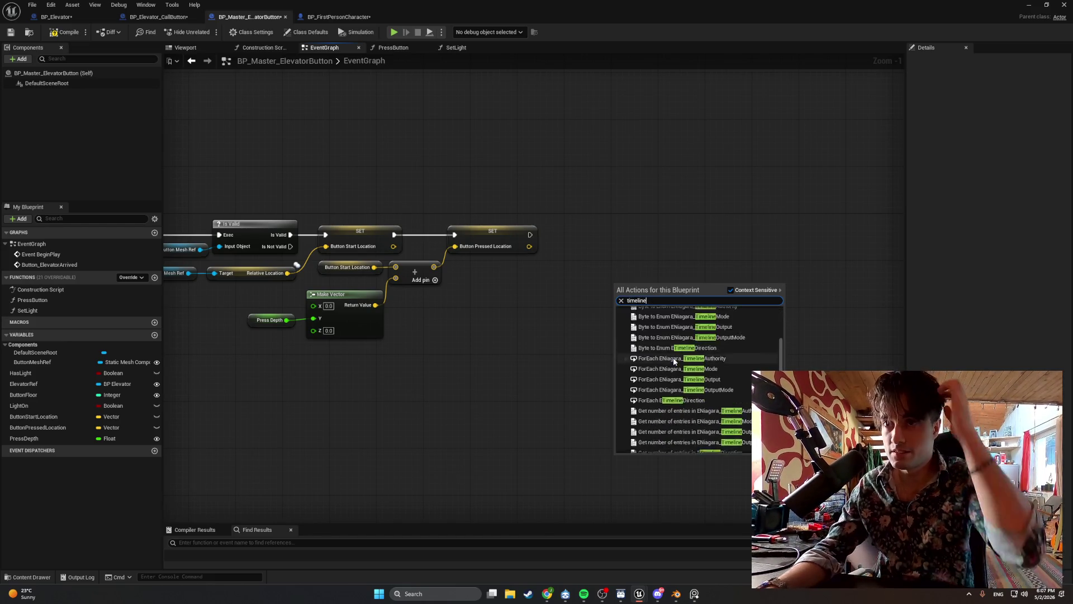
pyautogui.scroll(-3, 642, 436)
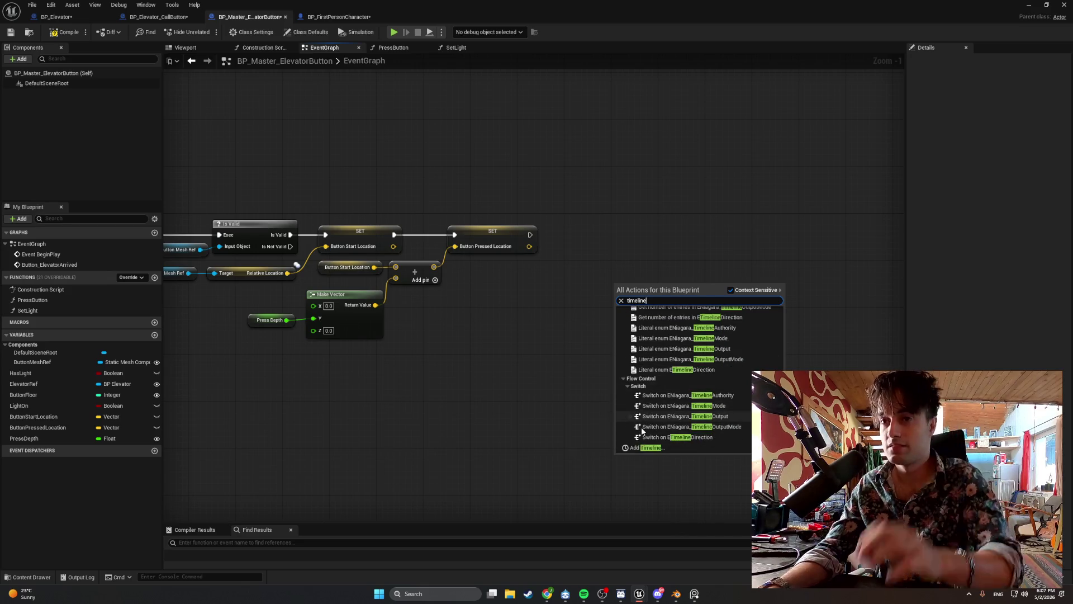
pyautogui.click(665, 448)
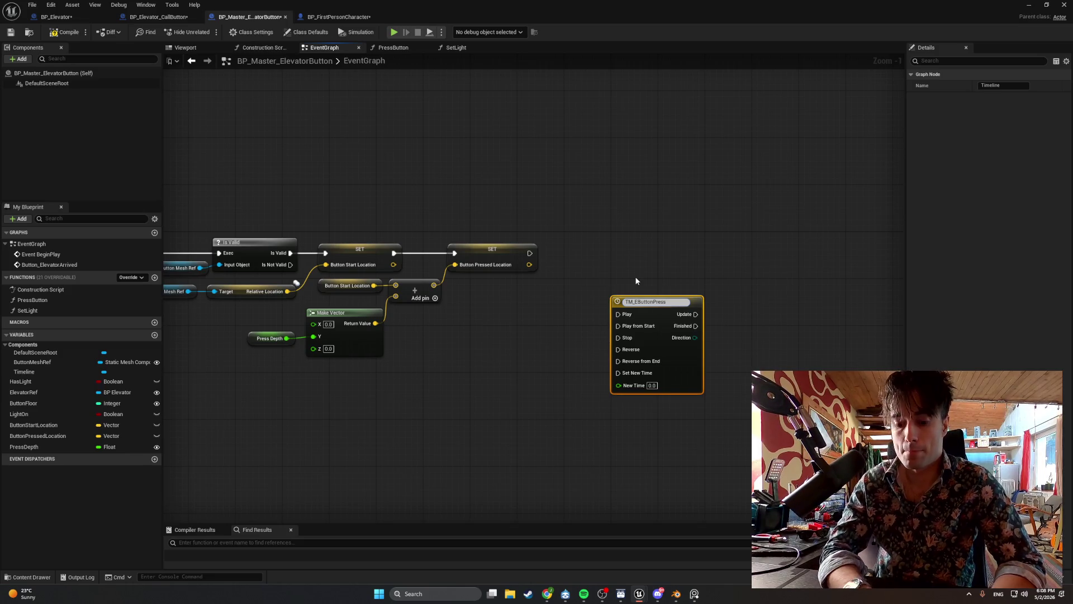
pyautogui.write('levator_')
pyautogui.press('Return')
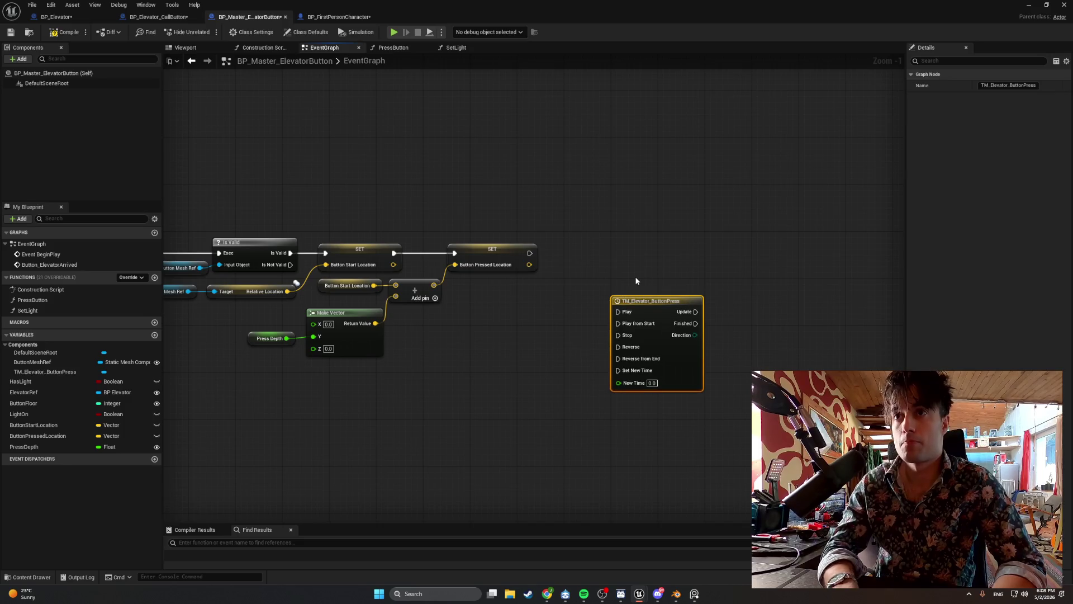
# - Position the TM_Elevator_ButtonPress timeline right after the Button Pressed Location setter
pyautogui.moveTo(642, 310)
pyautogui.mouseDown()
pyautogui.moveTo(636, 286)
pyautogui.moveTo(601, 260)
pyautogui.moveTo(565, 271)
pyautogui.moveTo(577, 232)
pyautogui.mouseUp()
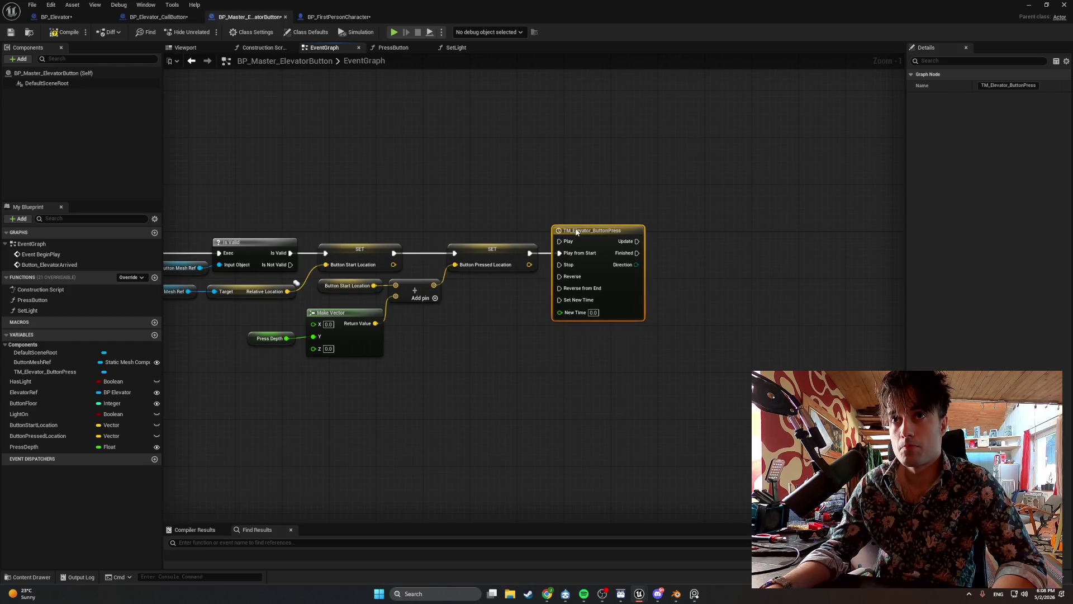
pyautogui.click(630, 373)
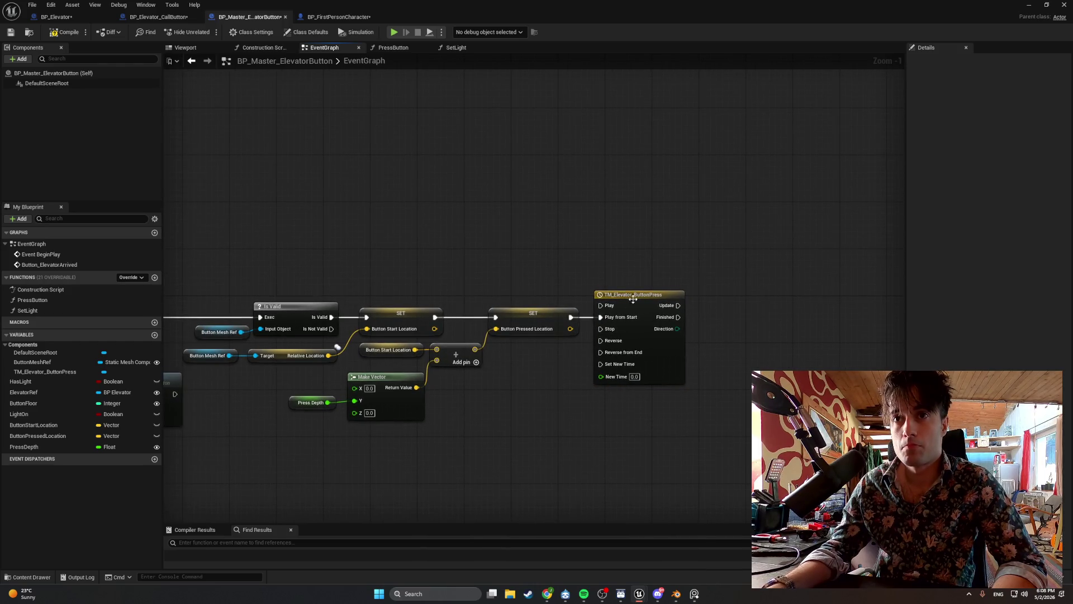
pyautogui.moveTo(633, 299); pyautogui.dragTo(622, 298)
pyautogui.moveTo(719, 359)
pyautogui.mouseDown()
pyautogui.moveTo(664, 354)
pyautogui.moveTo(541, 300)
pyautogui.mouseUp()
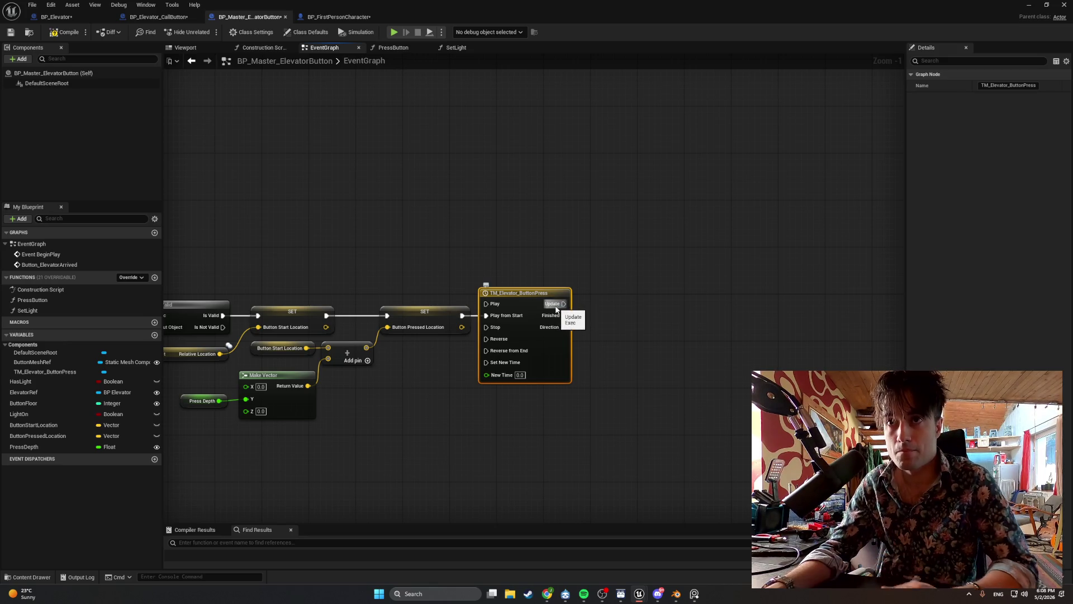
# - Add a Lerp (Vector) node via 'lerp ve' and place it beside the TM_Elevator_ButtonPress timeline
pyautogui.moveTo(567, 309); pyautogui.dragTo(605, 308)
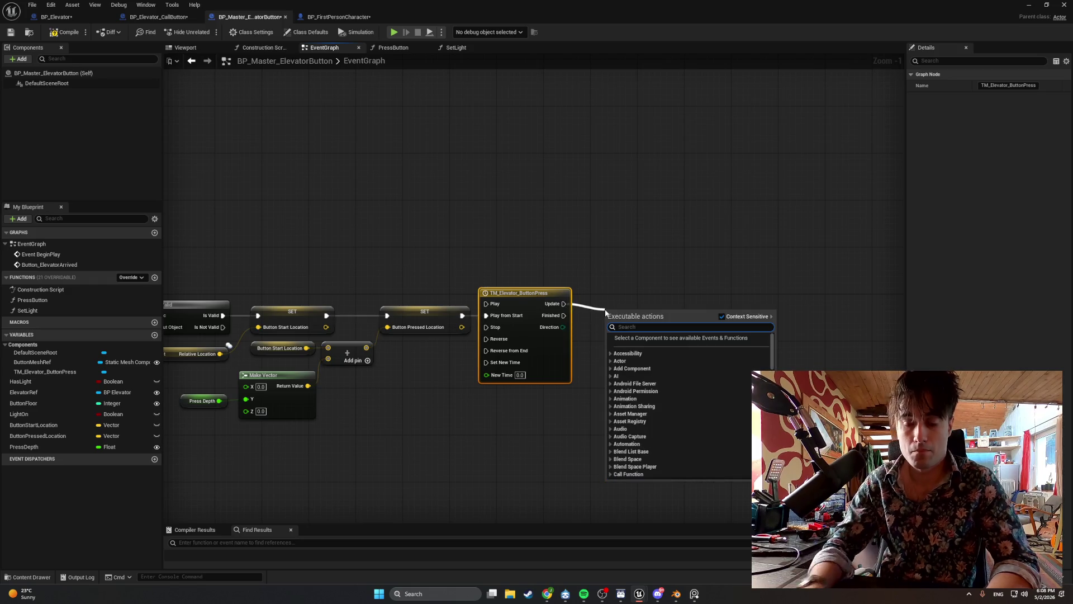
pyautogui.write('lerp')
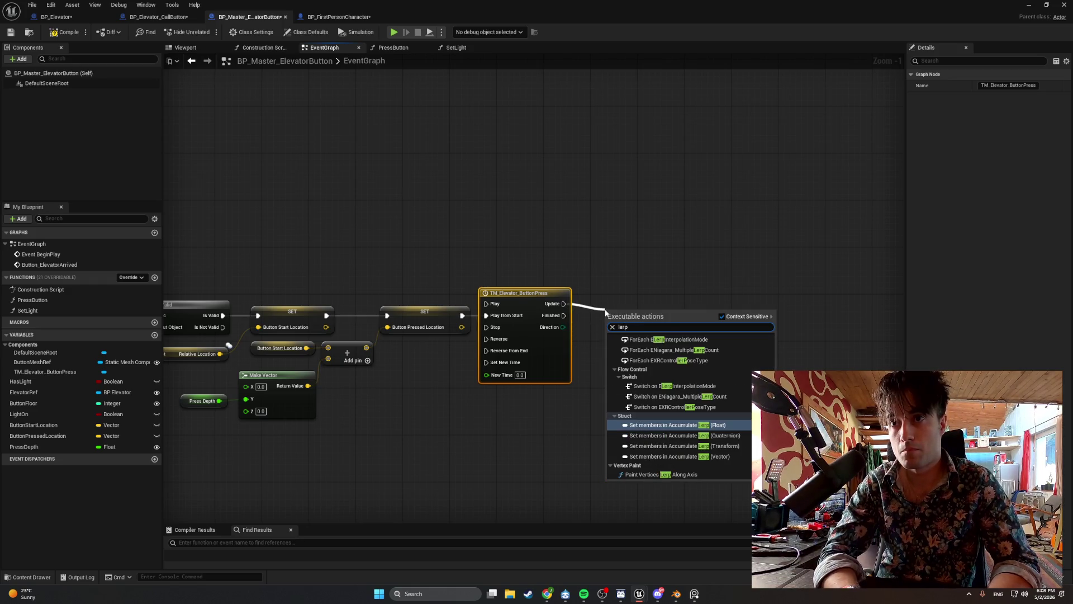
pyautogui.write(' vector')
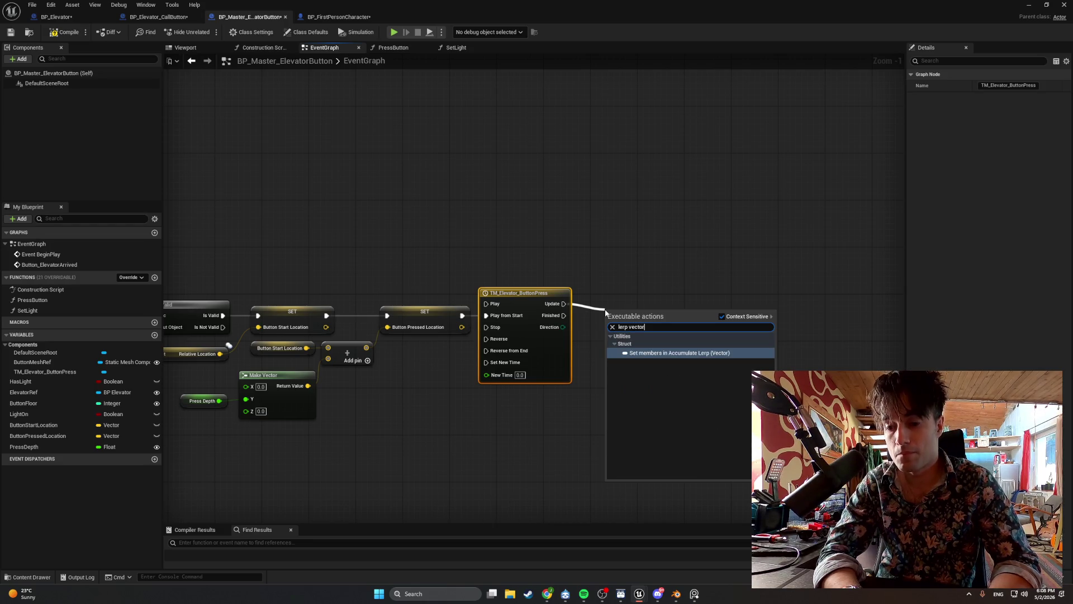
pyautogui.press('BackSpace')
pyautogui.press('BackSpace')
pyautogui.press('BackSpace')
pyautogui.click(608, 276)
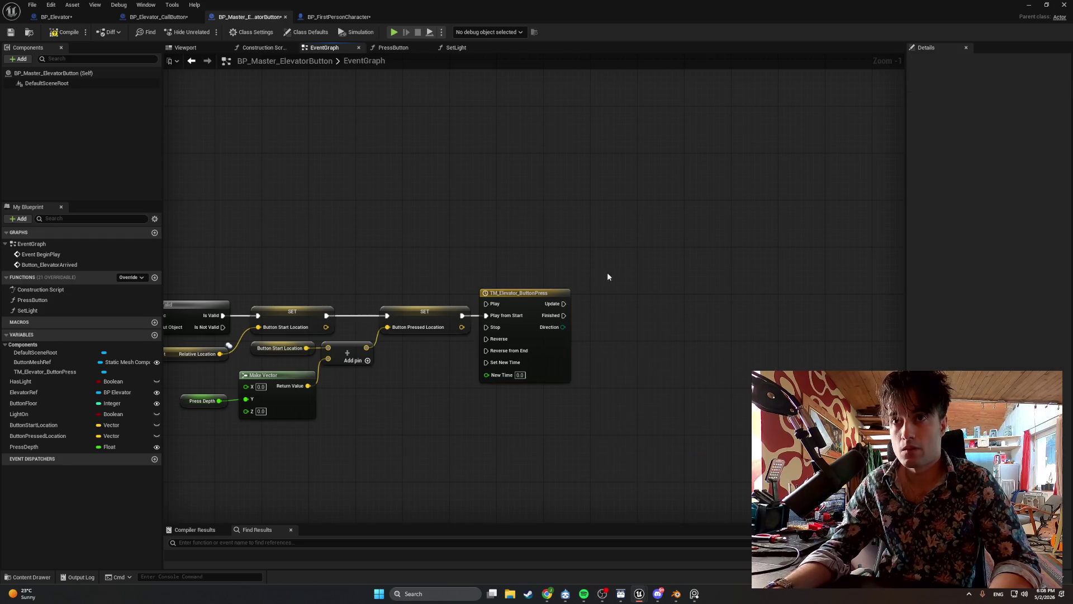
pyautogui.rightClick(618, 315)
pyautogui.write('lerp')
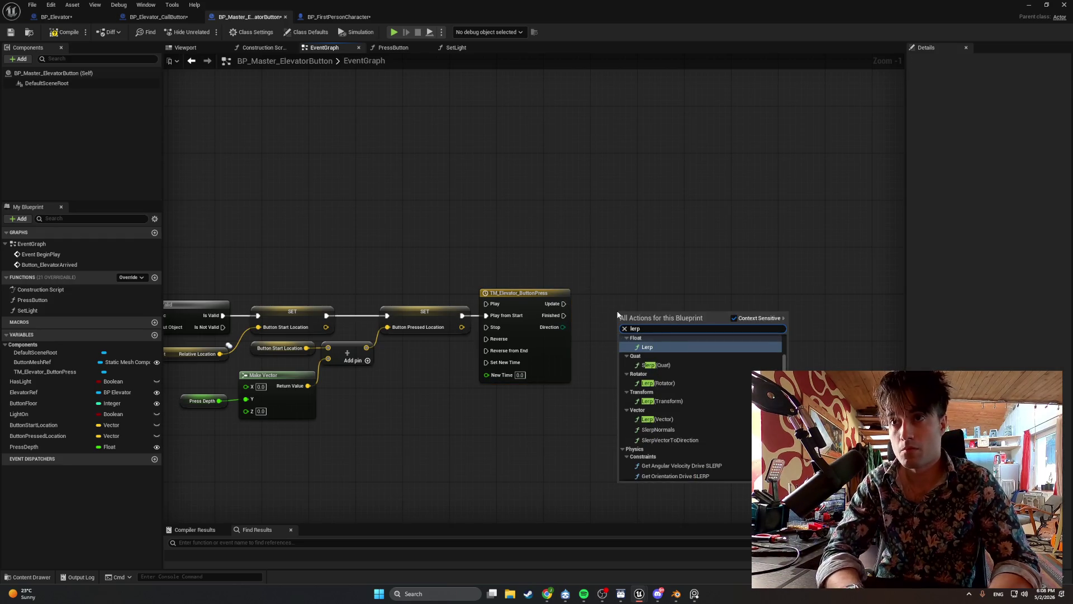
pyautogui.write(' ve')
pyautogui.press('Return')
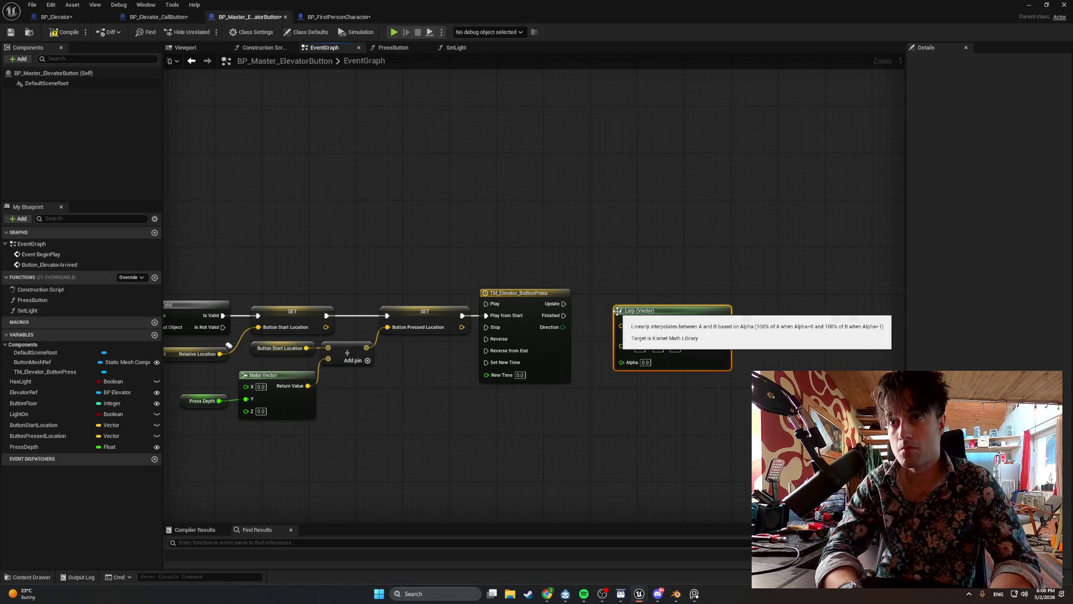
pyautogui.moveTo(657, 306); pyautogui.dragTo(672, 309)
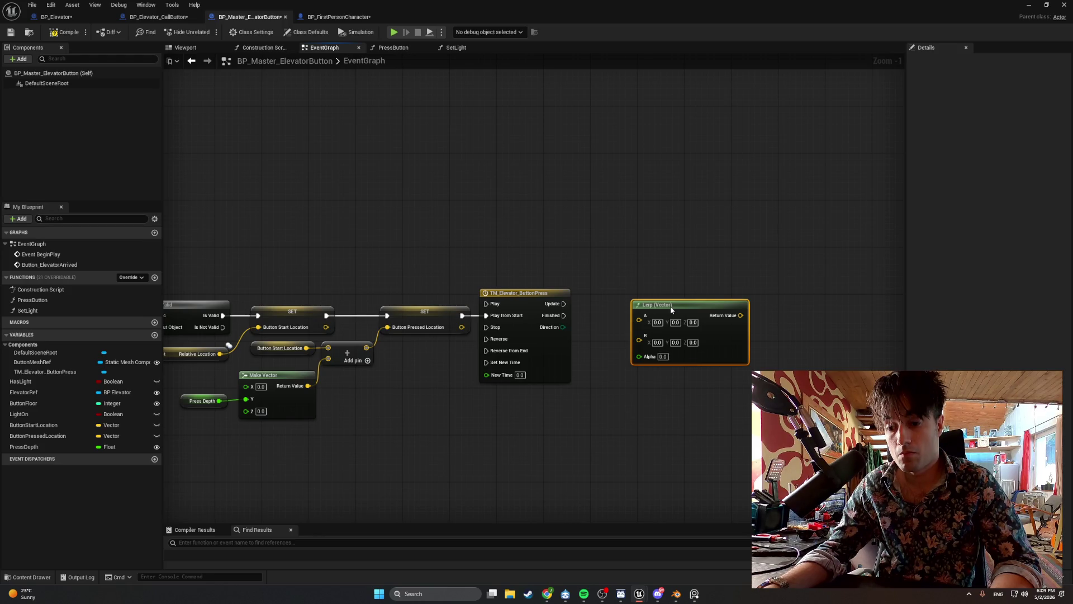
pyautogui.moveTo(671, 307); pyautogui.dragTo(682, 319)
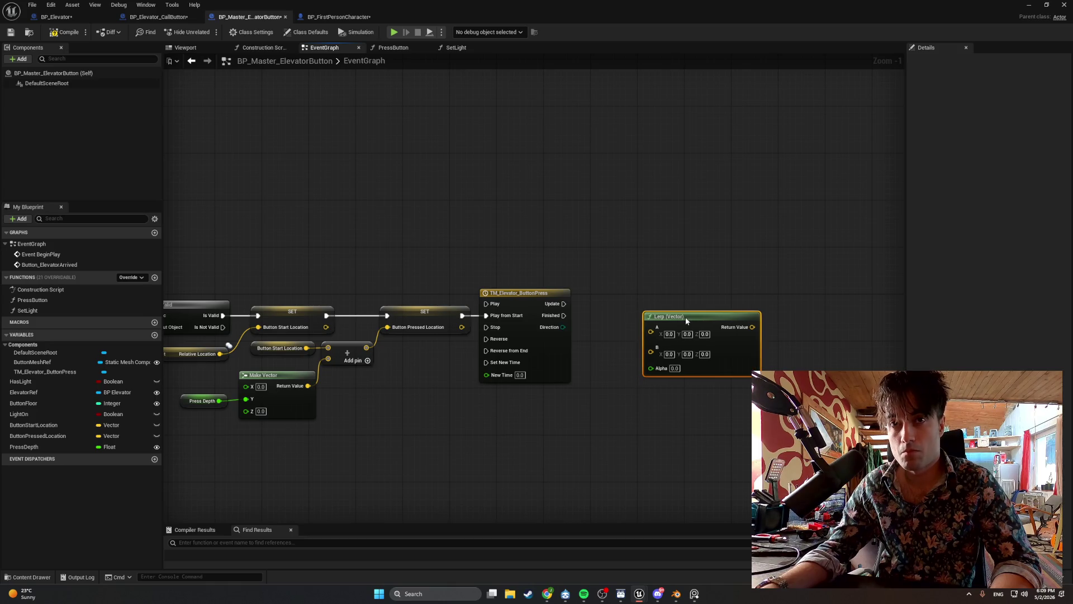
# - Place Button Start Location and Button Pressed Location getter nodes in the graph
pyautogui.click(143, 425)
pyautogui.moveTo(144, 425); pyautogui.dragTo(553, 423)
pyautogui.click(582, 428)
pyautogui.moveTo(33, 447)
pyautogui.mouseDown()
pyautogui.moveTo(60, 442)
pyautogui.moveTo(58, 431)
pyautogui.moveTo(59, 443)
pyautogui.moveTo(478, 395)
pyautogui.mouseUp()
pyautogui.click(506, 410)
pyautogui.moveTo(33, 425)
pyautogui.mouseDown()
pyautogui.moveTo(84, 433)
pyautogui.moveTo(462, 418)
pyautogui.moveTo(483, 429)
pyautogui.mouseUp()
pyautogui.click(471, 439)
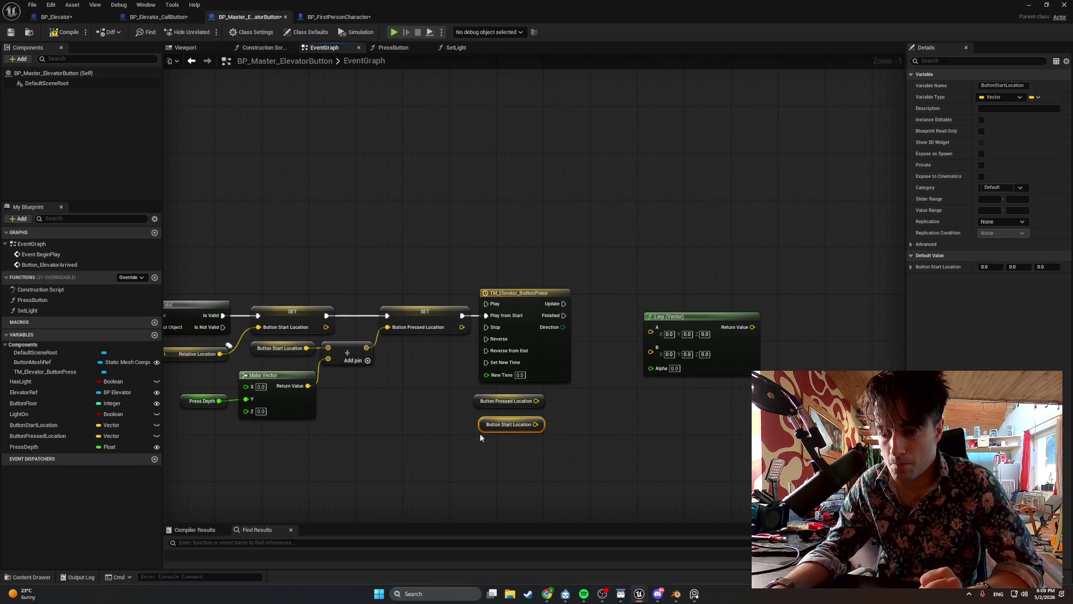
# - Connect Button Start Location to Lerp A and Button Pressed Location to Lerp B, arranging them
pyautogui.moveTo(536, 424); pyautogui.dragTo(651, 328)
pyautogui.moveTo(503, 400)
pyautogui.mouseDown()
pyautogui.moveTo(626, 407)
pyautogui.moveTo(652, 344)
pyautogui.moveTo(700, 316)
pyautogui.moveTo(755, 317)
pyautogui.mouseUp()
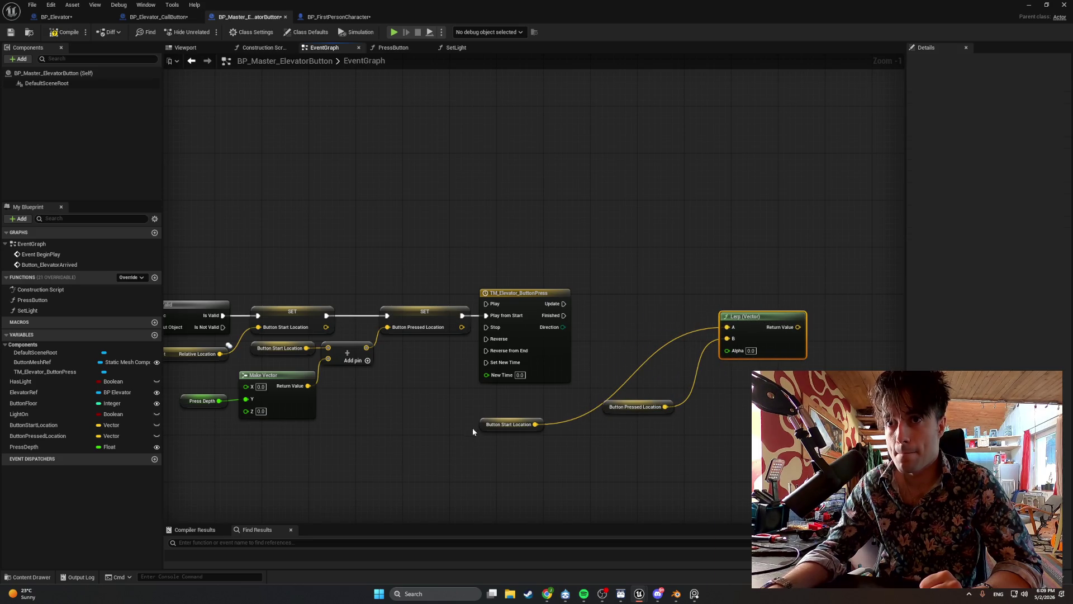
pyautogui.moveTo(479, 427); pyautogui.dragTo(633, 332)
pyautogui.moveTo(607, 407); pyautogui.dragTo(633, 349)
pyautogui.moveTo(816, 424)
pyautogui.mouseDown()
pyautogui.moveTo(673, 315)
pyautogui.moveTo(682, 313)
pyautogui.mouseUp()
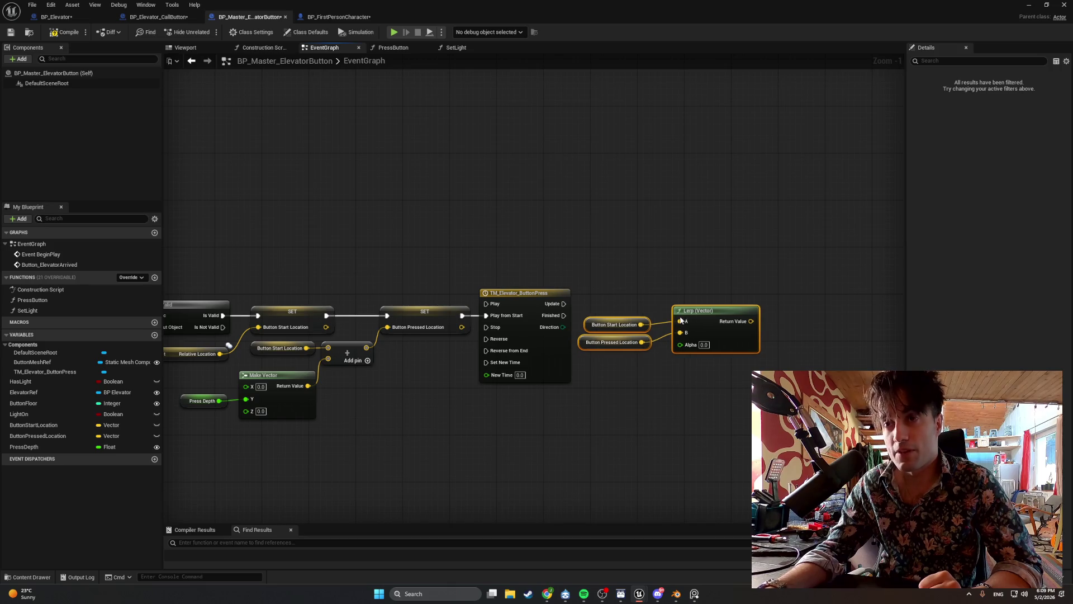
pyautogui.moveTo(458, 287); pyautogui.dragTo(263, 304)
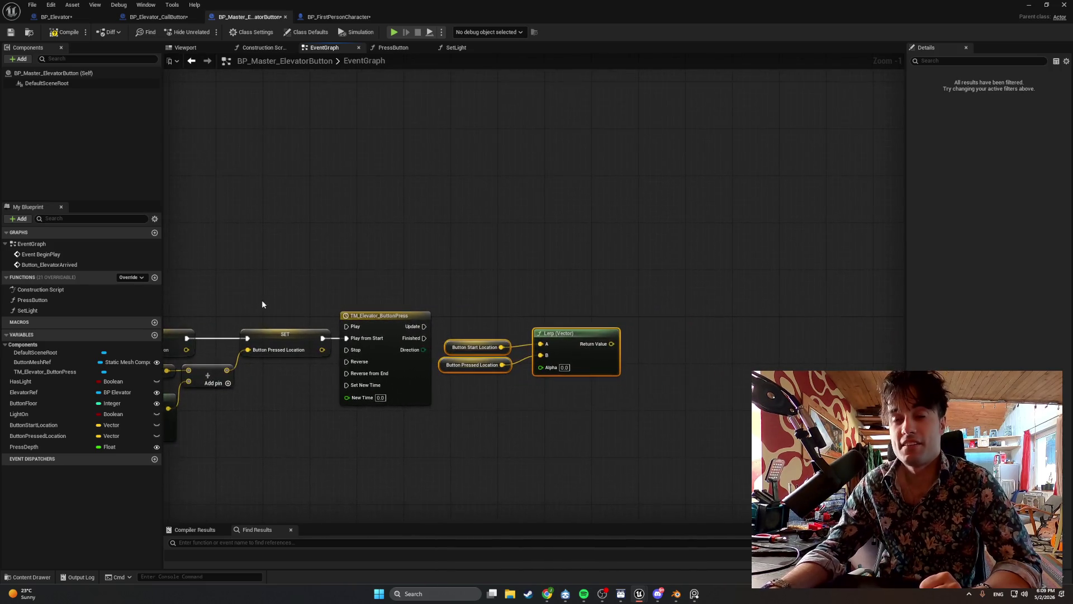
pyautogui.click(468, 302)
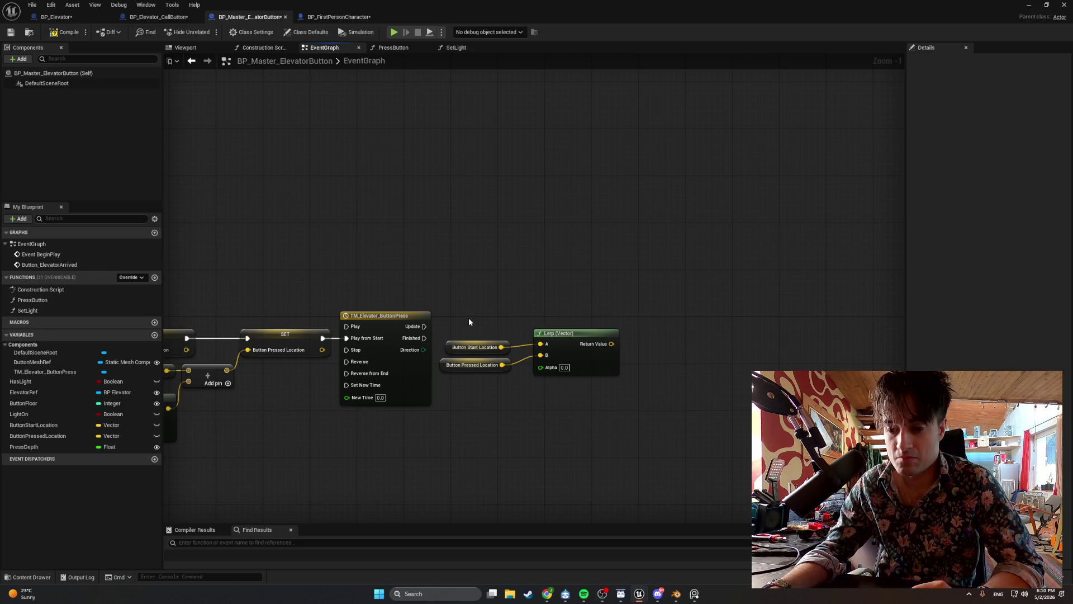
# - In the TM_Elevator_ButtonPress timeline, add a float track named Elevator_button_press_track
pyautogui.doubleClick(397, 340)
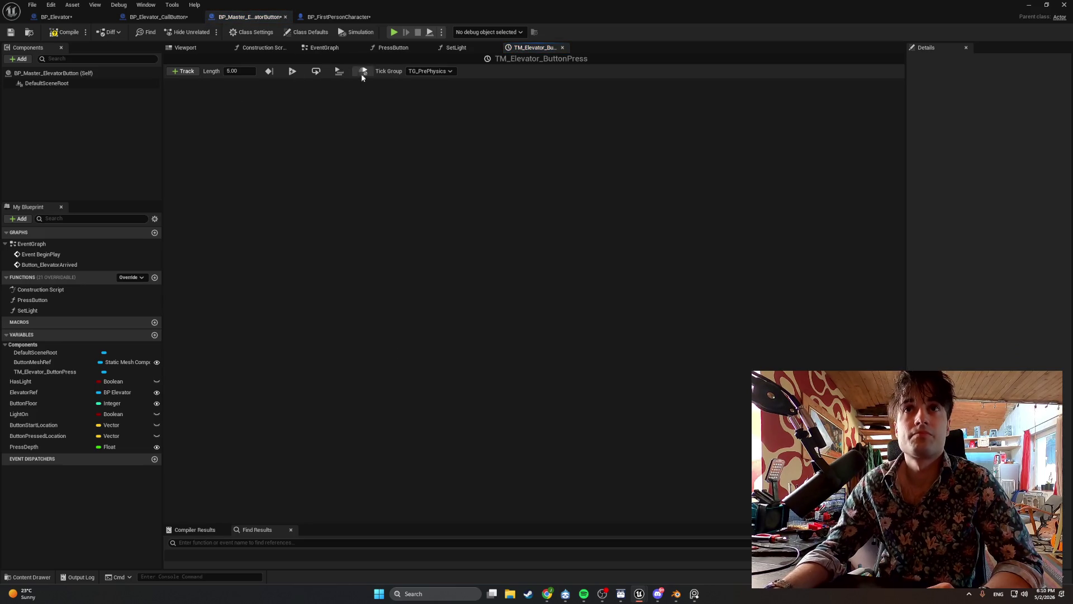
pyautogui.click(184, 71)
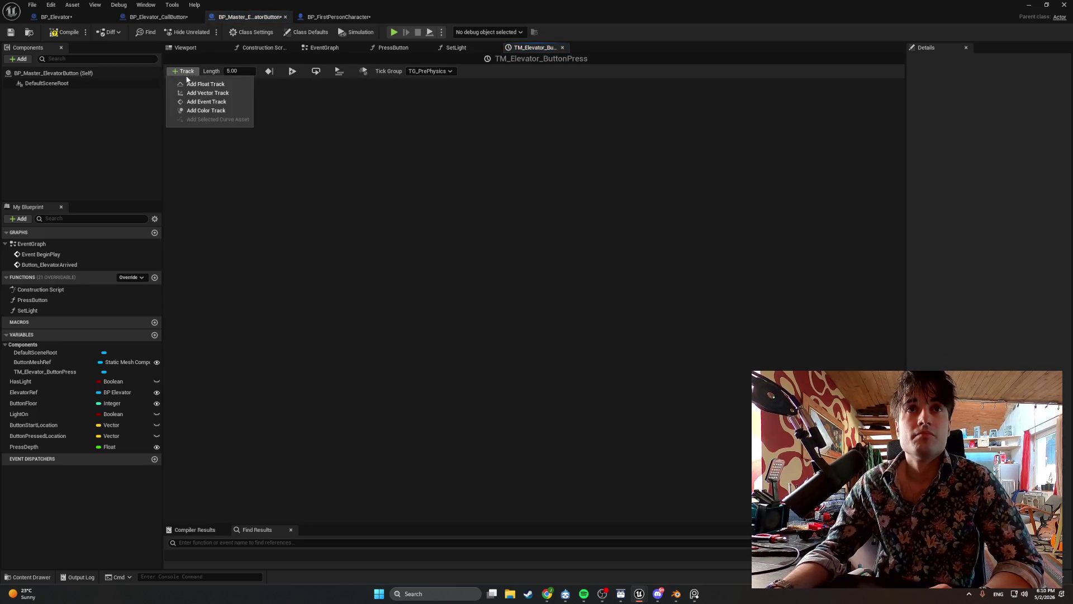
pyautogui.click(190, 85)
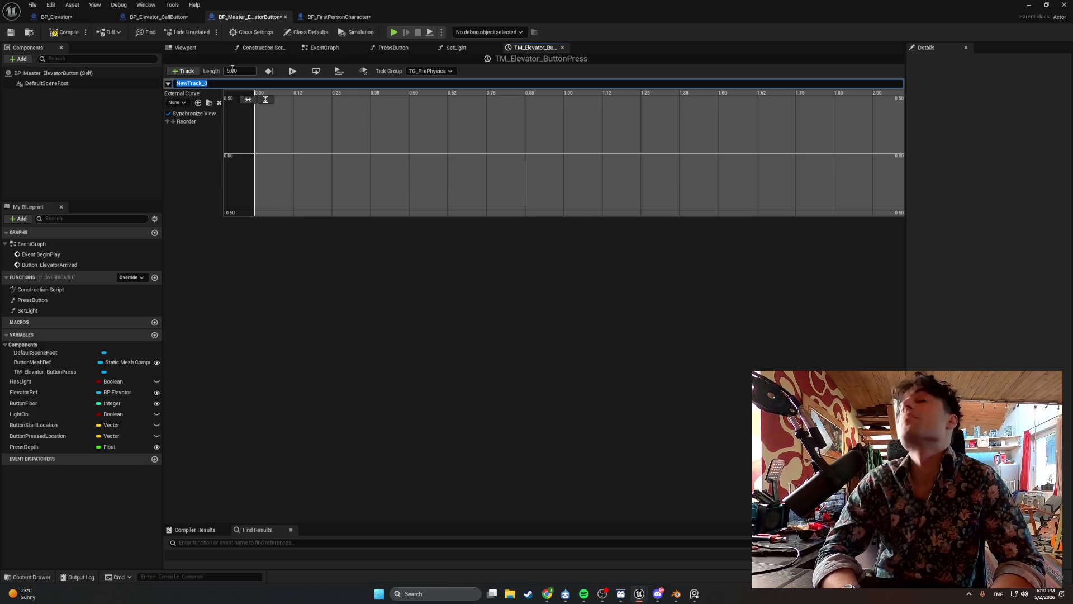
pyautogui.write('E')
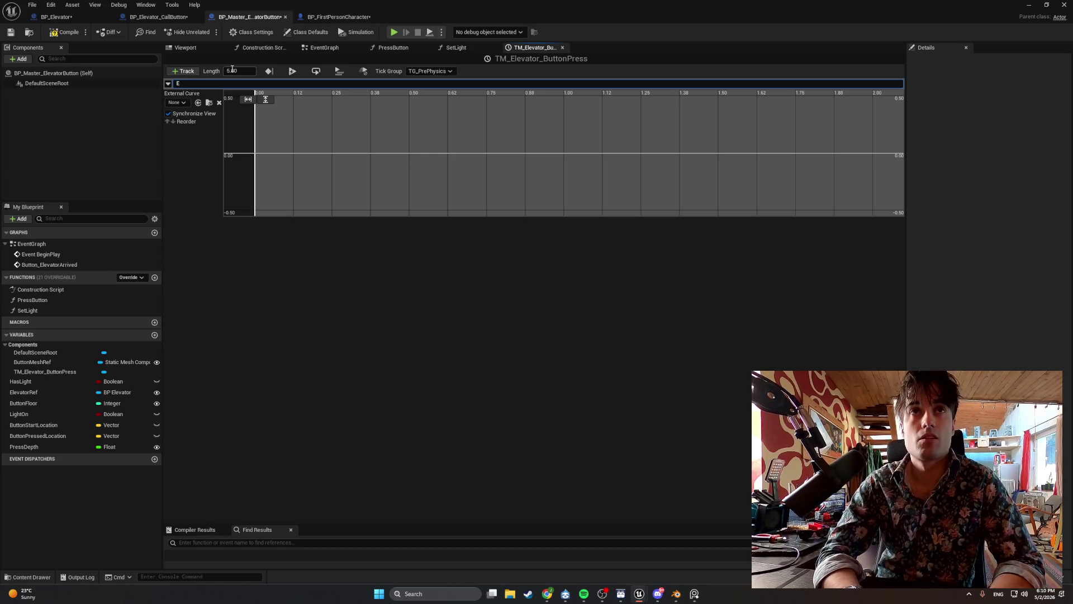
pyautogui.write('levator_button_press')
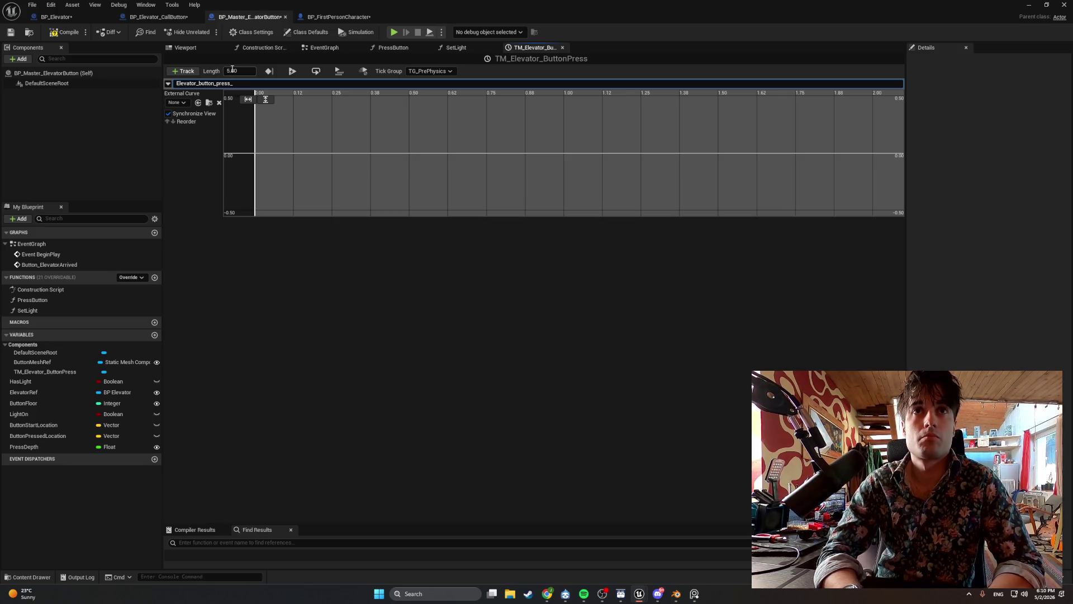
pyautogui.write('_track')
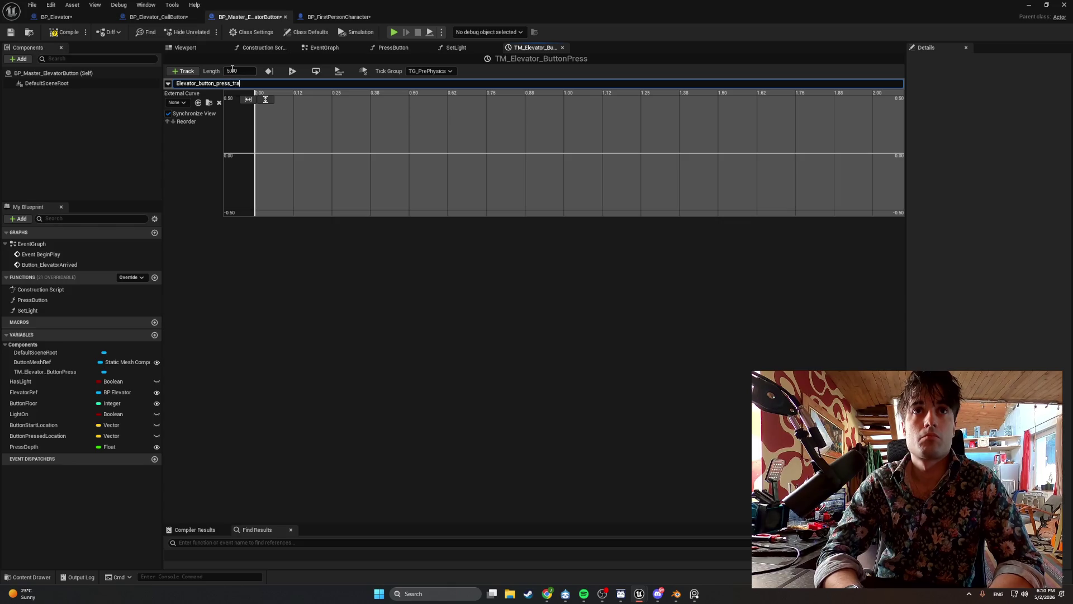
pyautogui.press('Return')
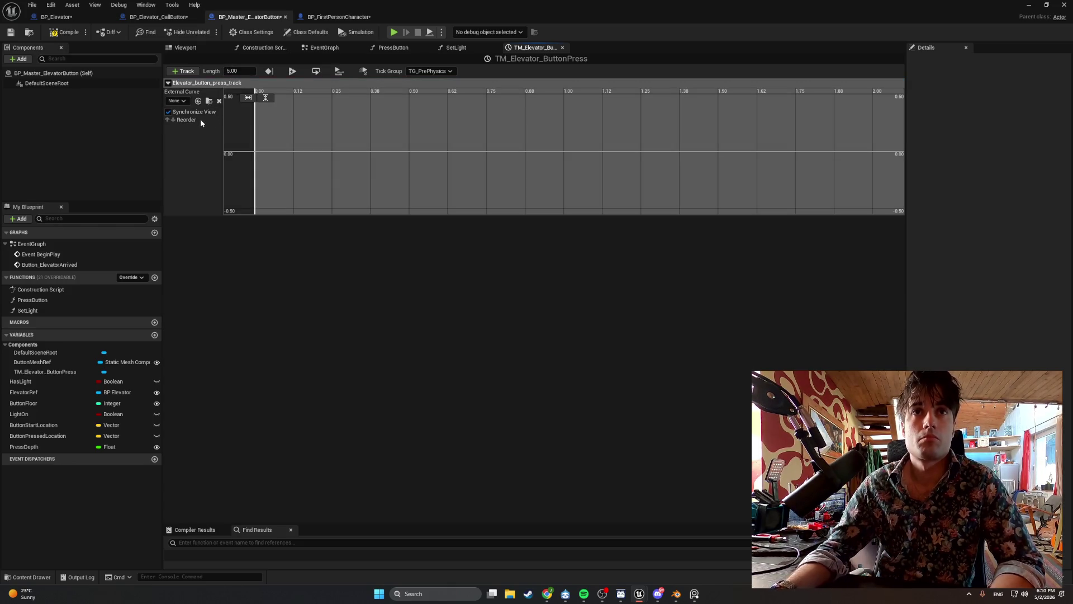
# - Change the timeline length from 5.00 to 0.30
pyautogui.click(245, 71)
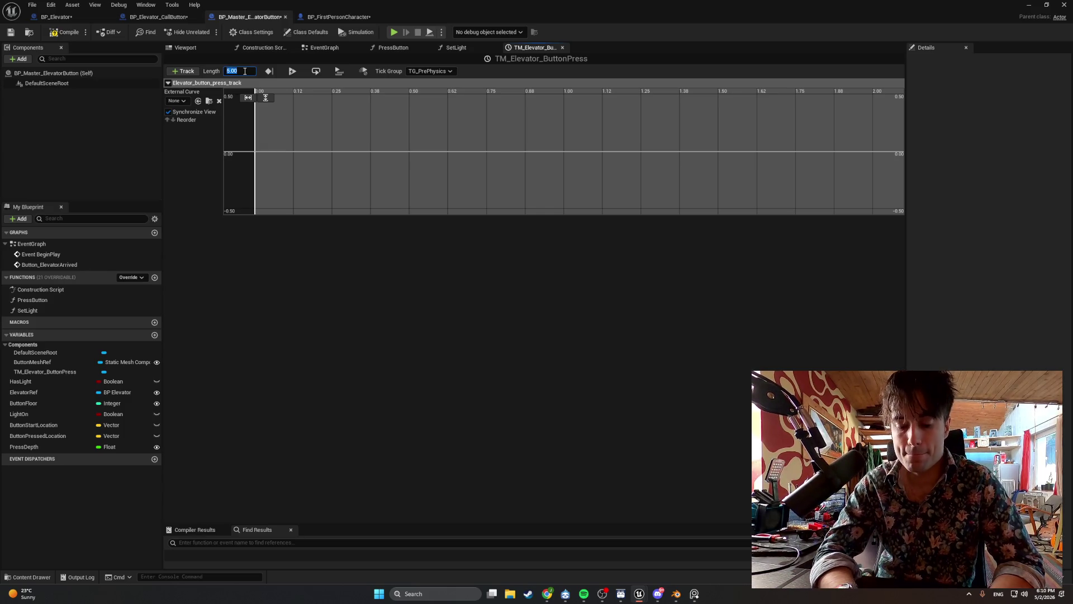
pyautogui.press('BackSpace')
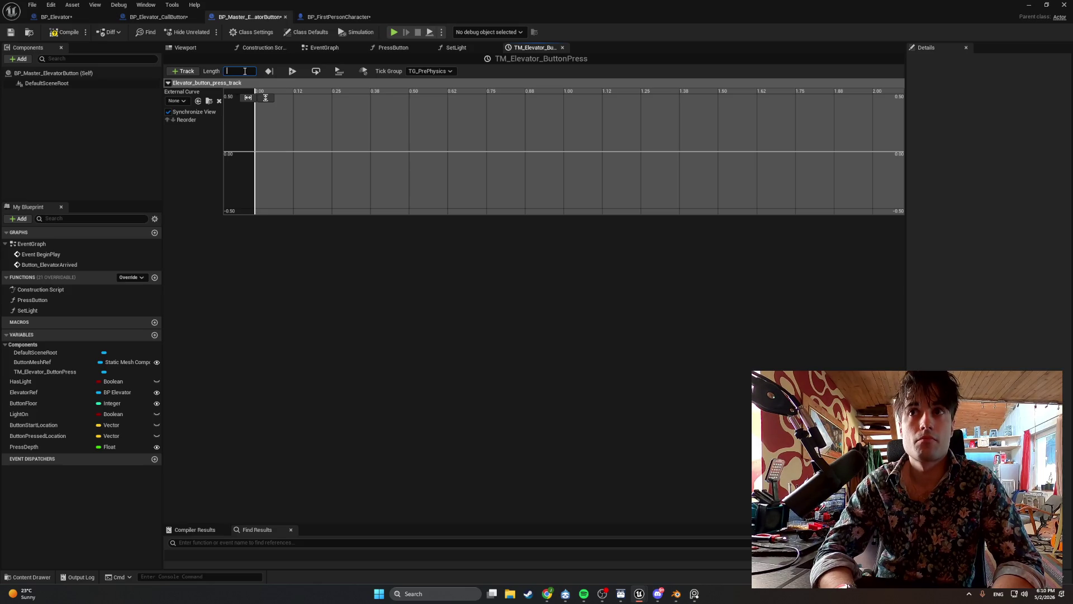
pyautogui.write('0.3')
pyautogui.press('Return')
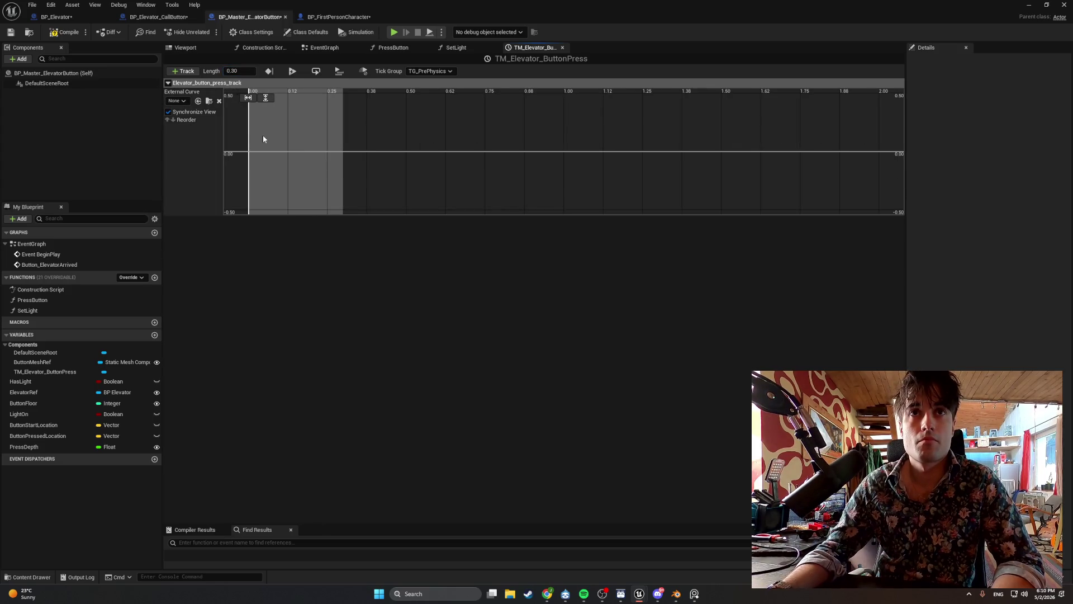
# - Add the first curve key at time 0 with value 0
pyautogui.moveTo(263, 139); pyautogui.dragTo(366, 141)
pyautogui.rightClick(347, 152)
pyautogui.click(364, 173)
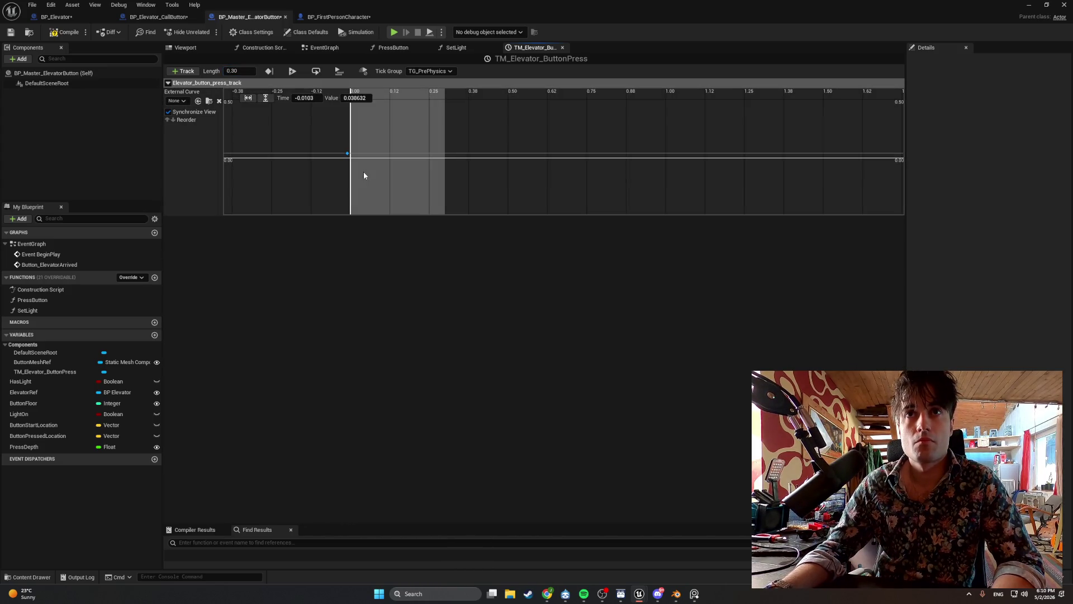
pyautogui.click(307, 98)
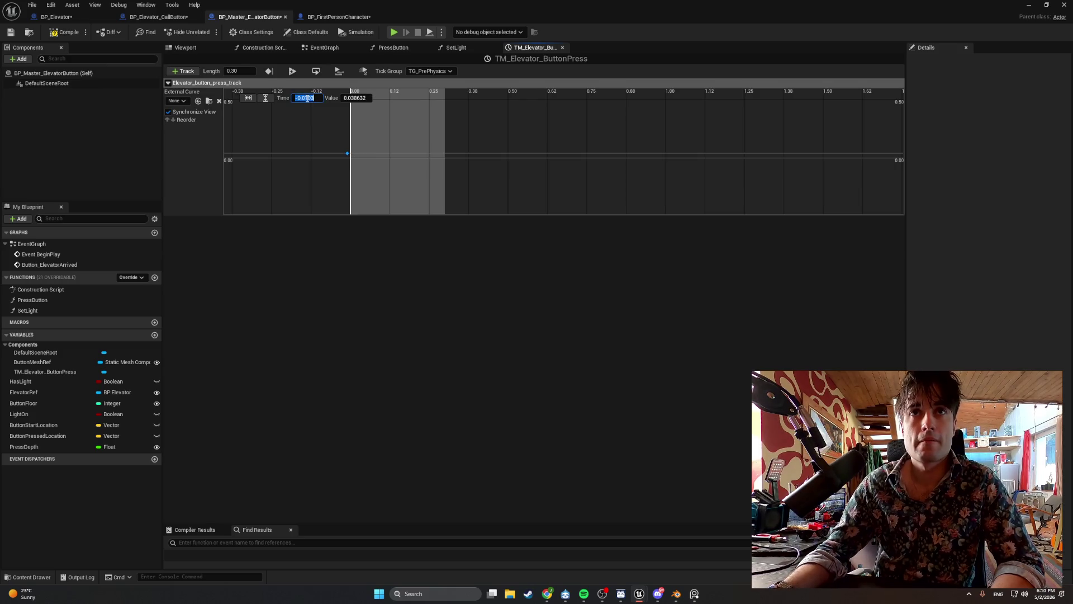
pyautogui.write('0')
pyautogui.press('Return')
pyautogui.click(352, 99)
pyautogui.write('0')
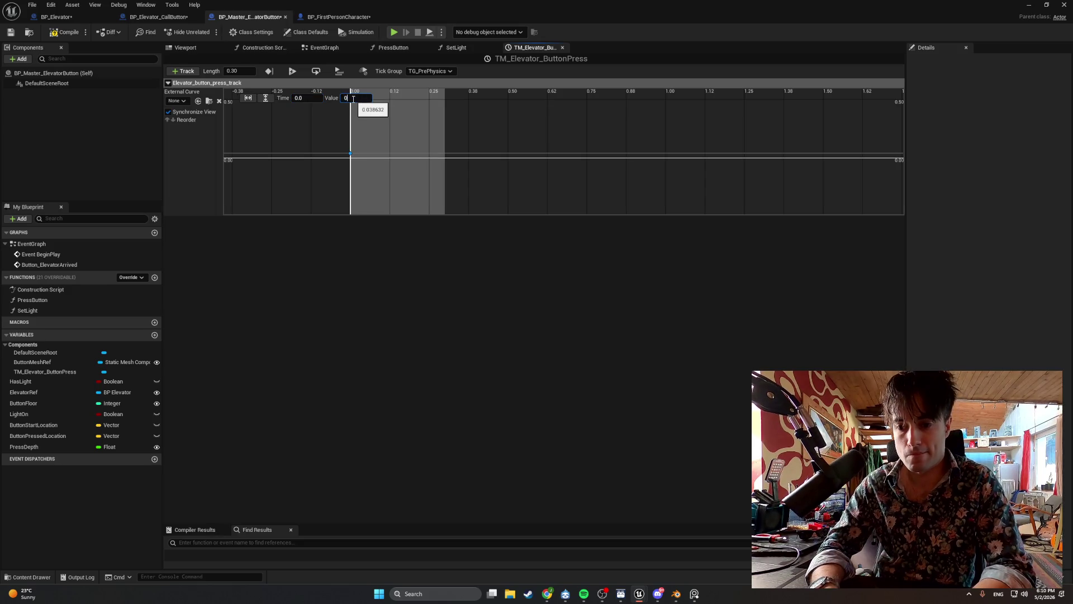
# - Add a second key at time 0.15 with value 1
pyautogui.rightClick(390, 133)
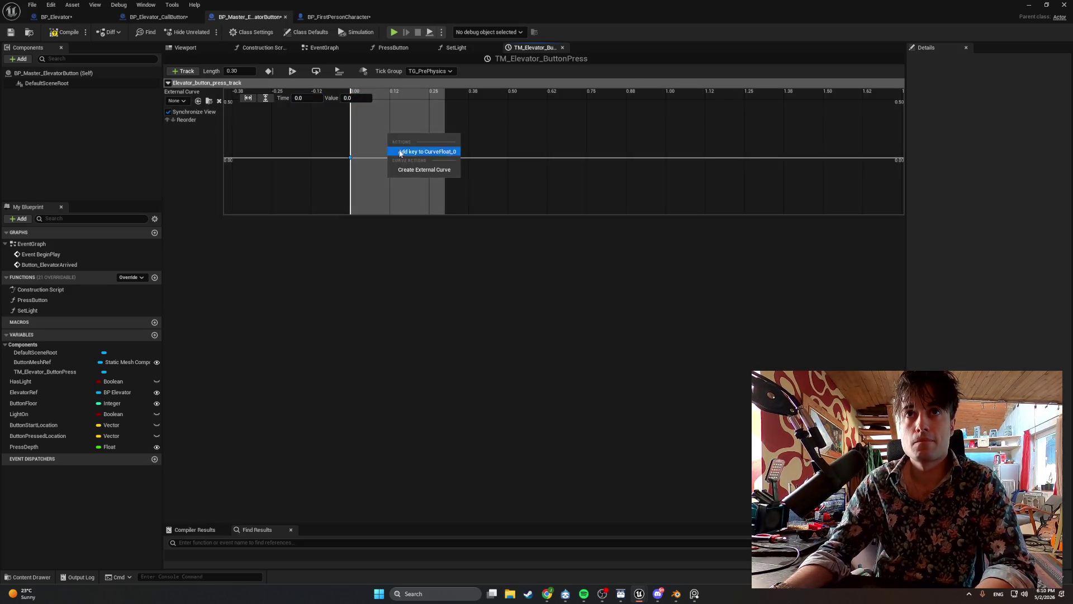
pyautogui.click(400, 152)
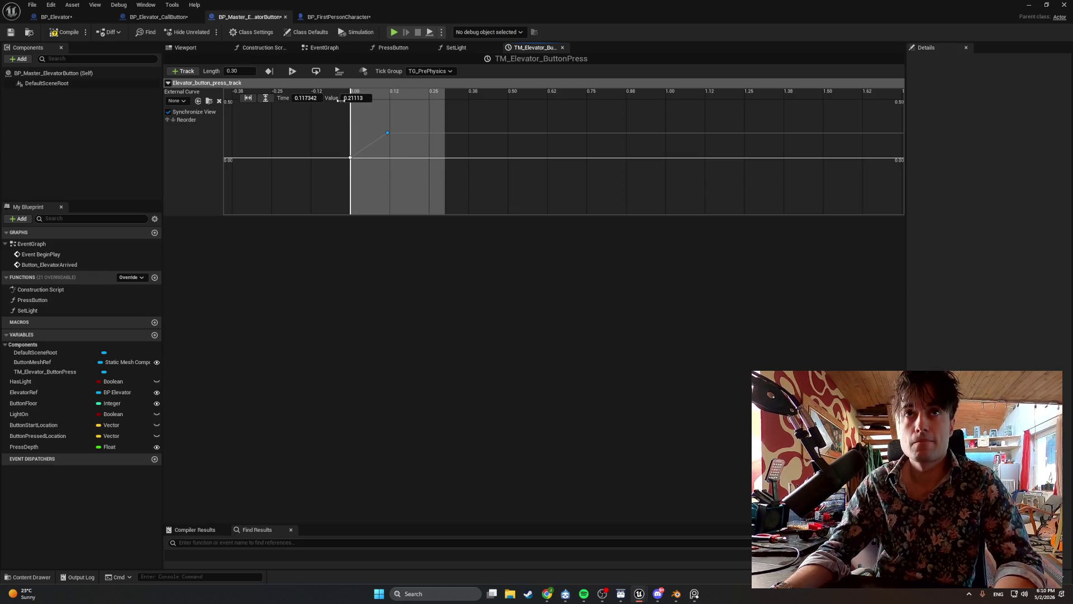
pyautogui.click(304, 98)
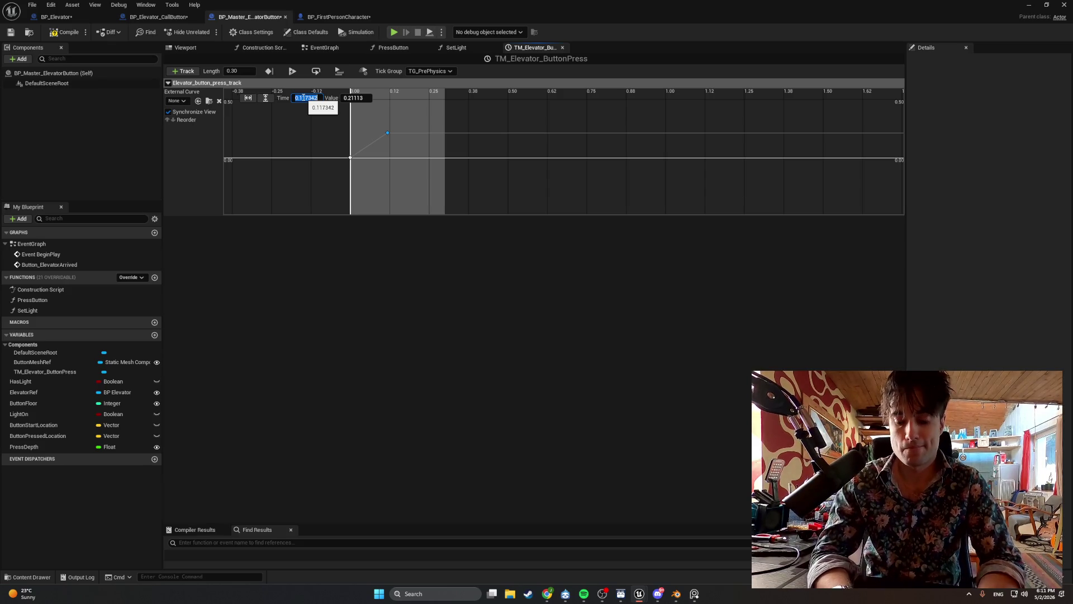
pyautogui.write('.15')
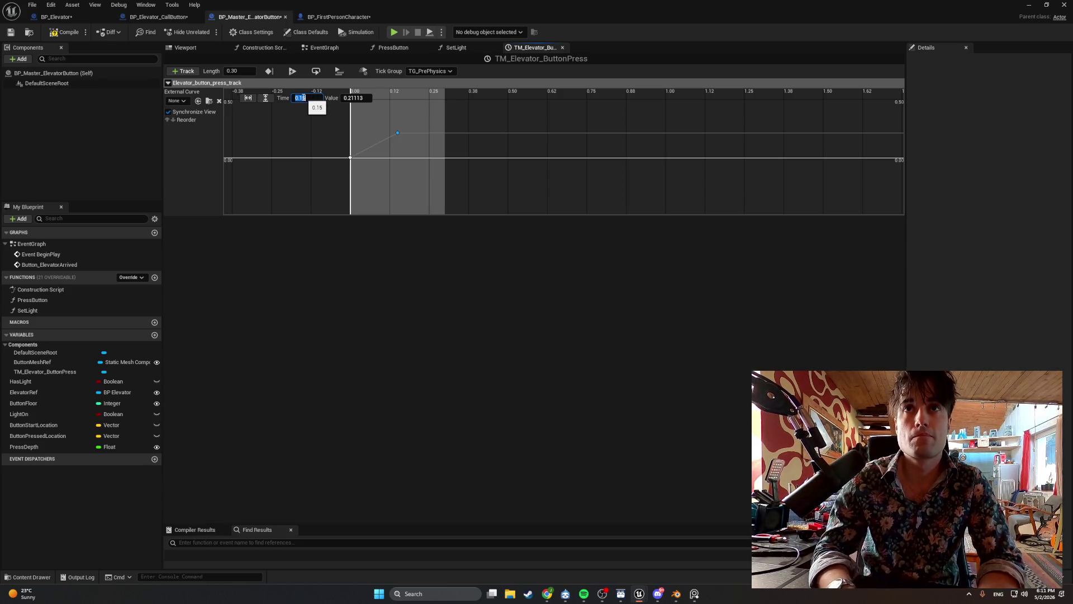
pyautogui.click(350, 99)
pyautogui.write('1')
pyautogui.press('Return')
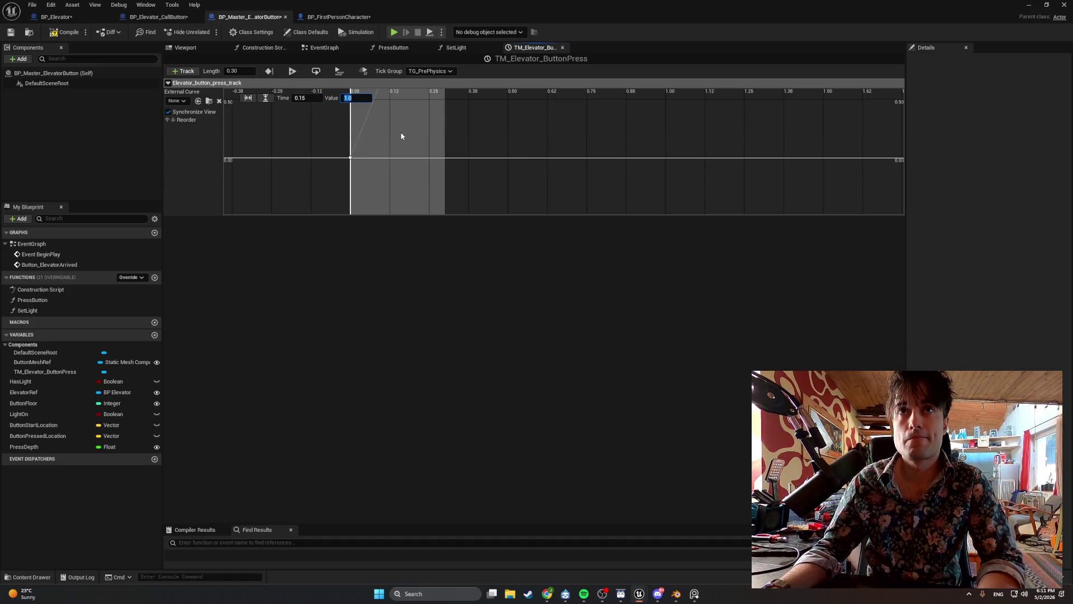
# - Add a third key at time 0.3 with value 0 to end the press curve
pyautogui.rightClick(433, 125)
pyautogui.click(447, 143)
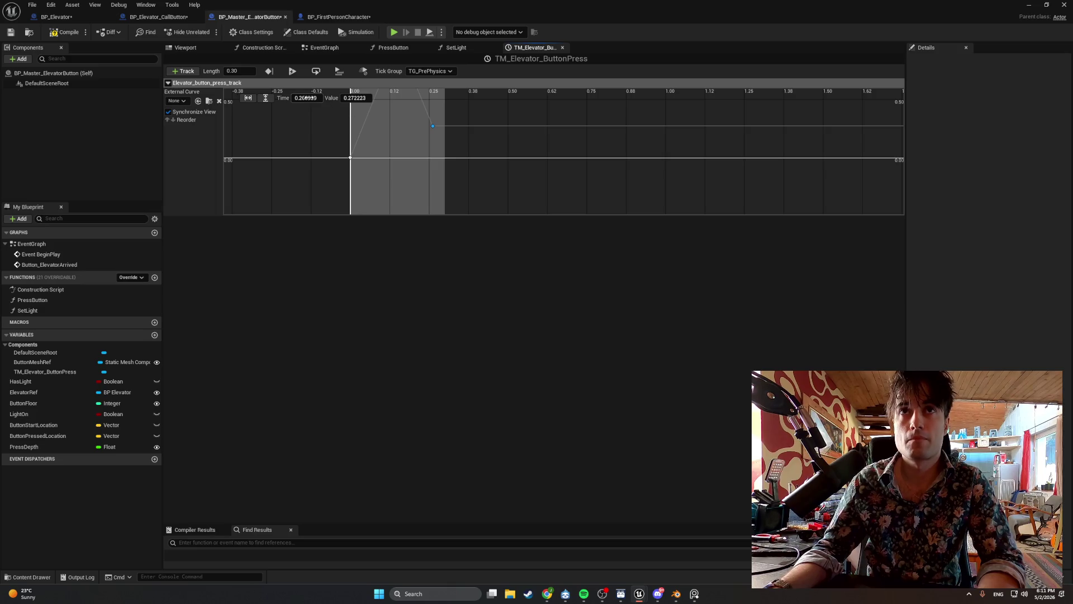
pyautogui.click(308, 97)
pyautogui.write('0.3')
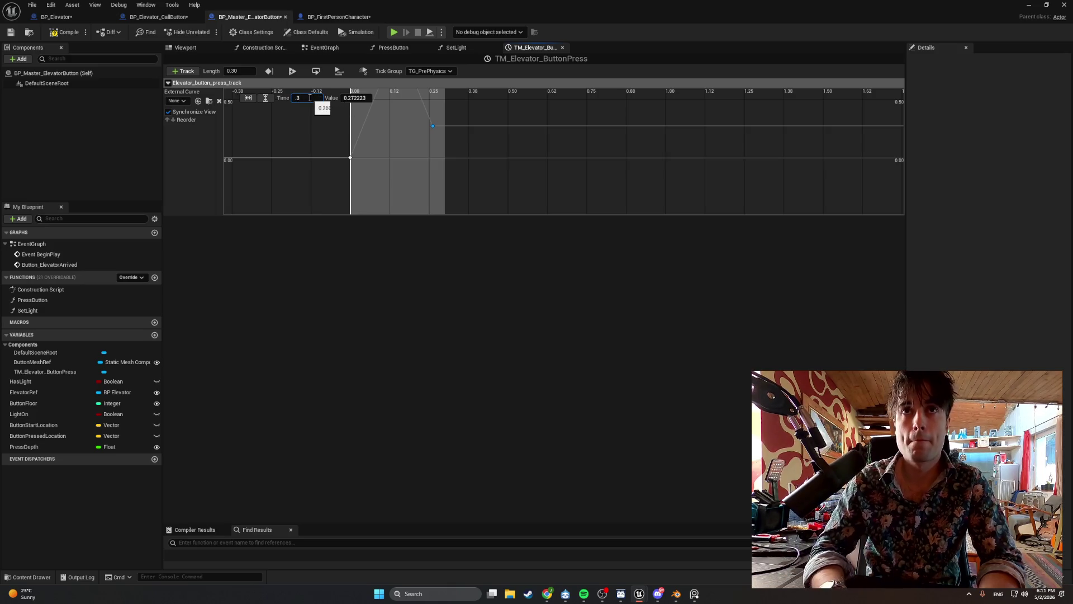
pyautogui.click(350, 98)
pyautogui.write('0')
pyautogui.press('Return')
pyautogui.scroll(-3, 422, 152)
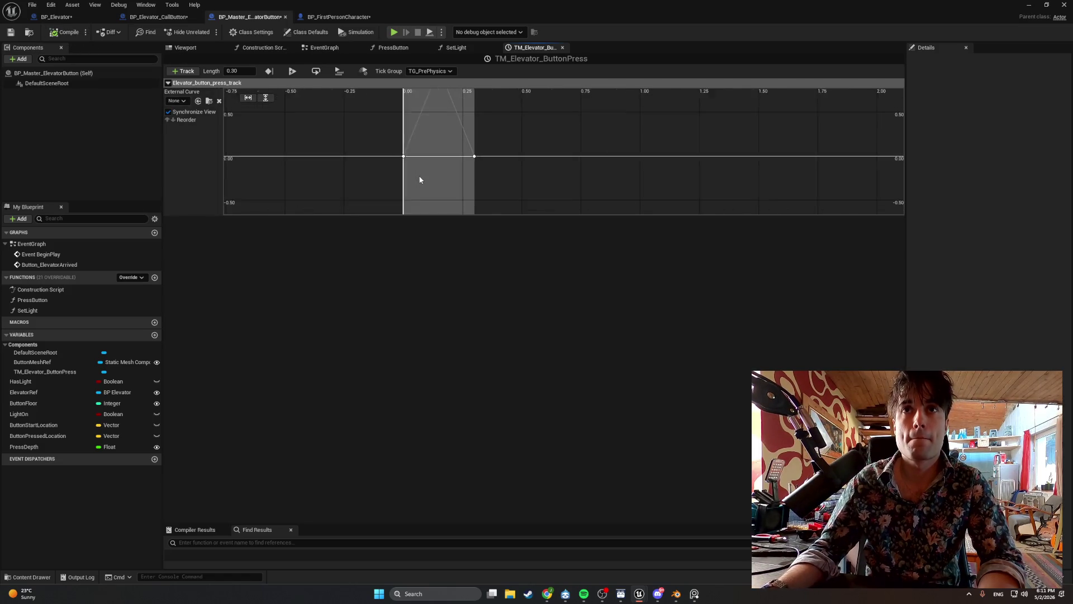
pyautogui.scroll(2, 460, 165)
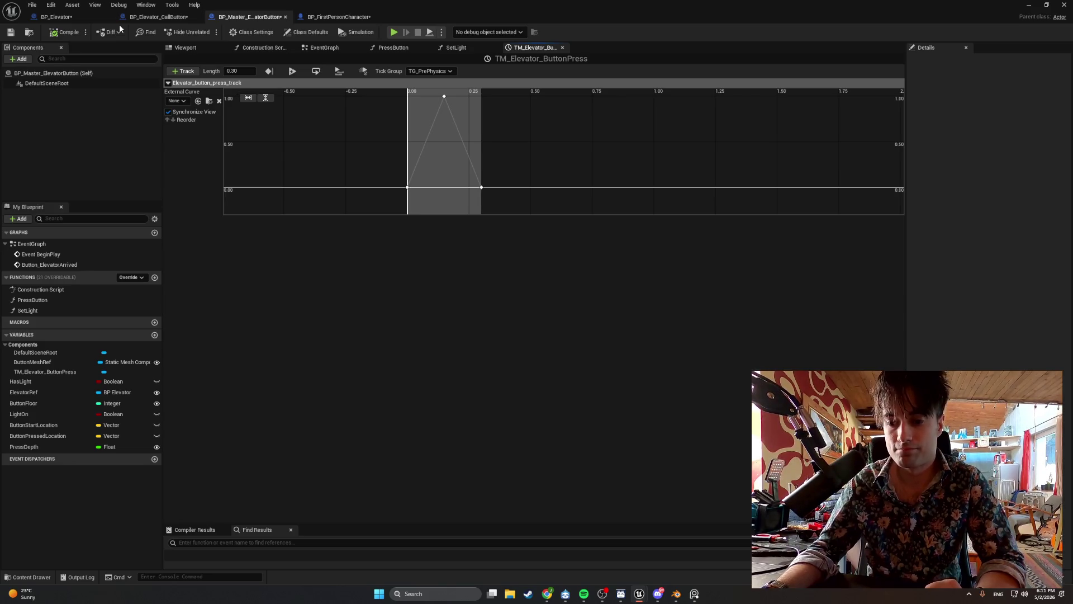
pyautogui.click(409, 49)
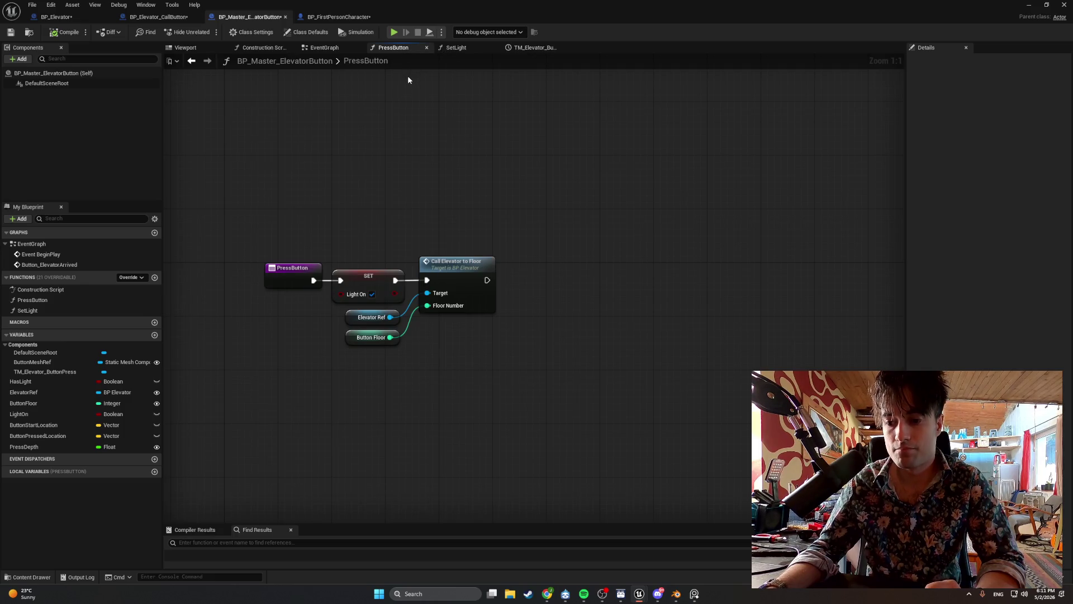
# - Review the SetLight graph, then shift the Lerp and location getters right in the EventGraph
pyautogui.click(457, 49)
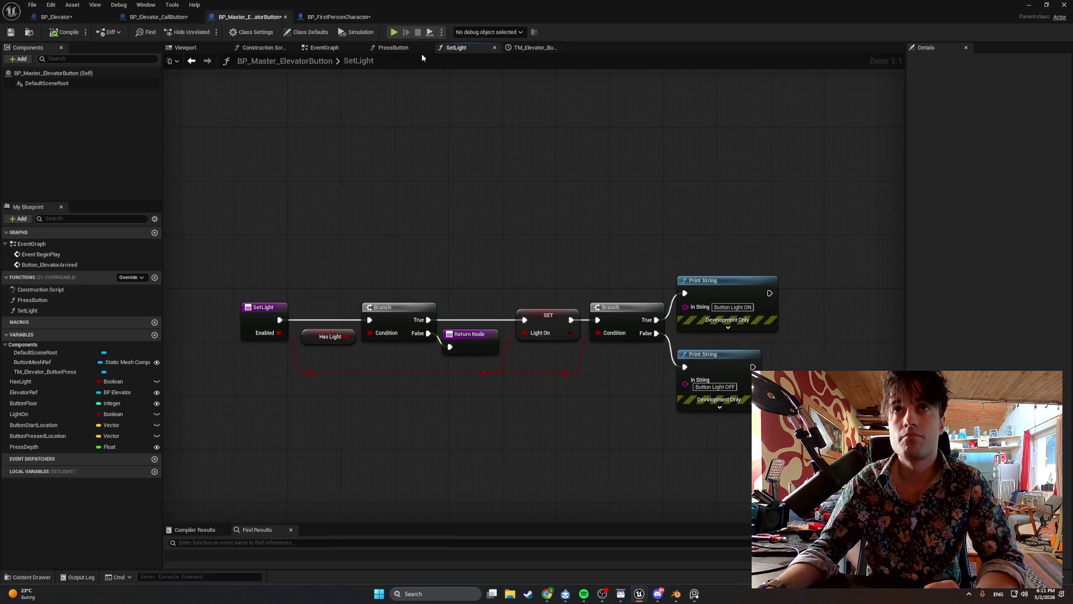
pyautogui.click(321, 48)
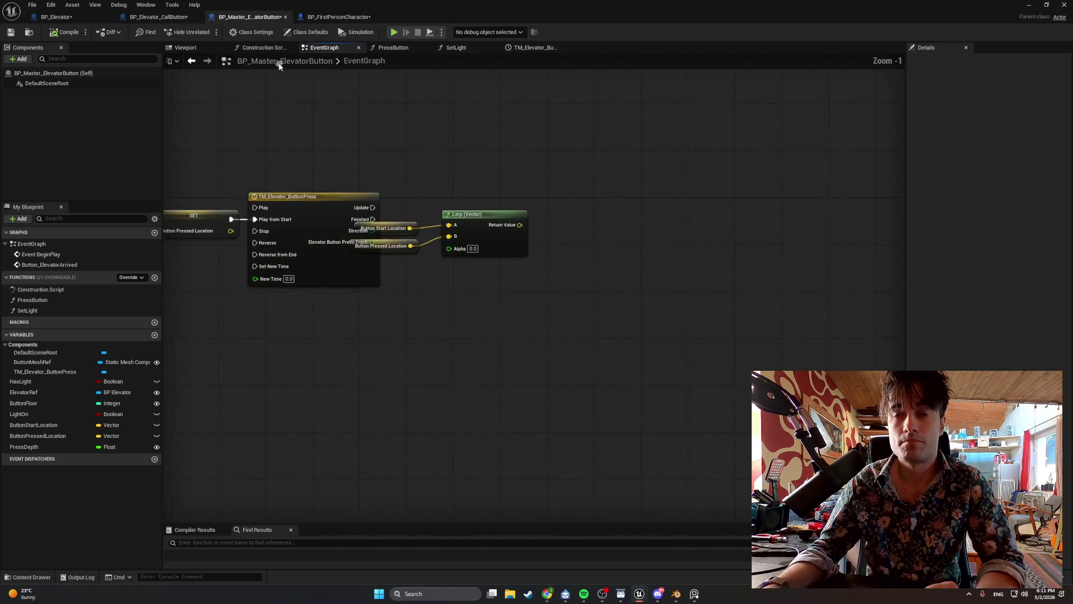
pyautogui.moveTo(565, 285); pyautogui.dragTo(403, 251)
pyautogui.moveTo(509, 234); pyautogui.dragTo(555, 234)
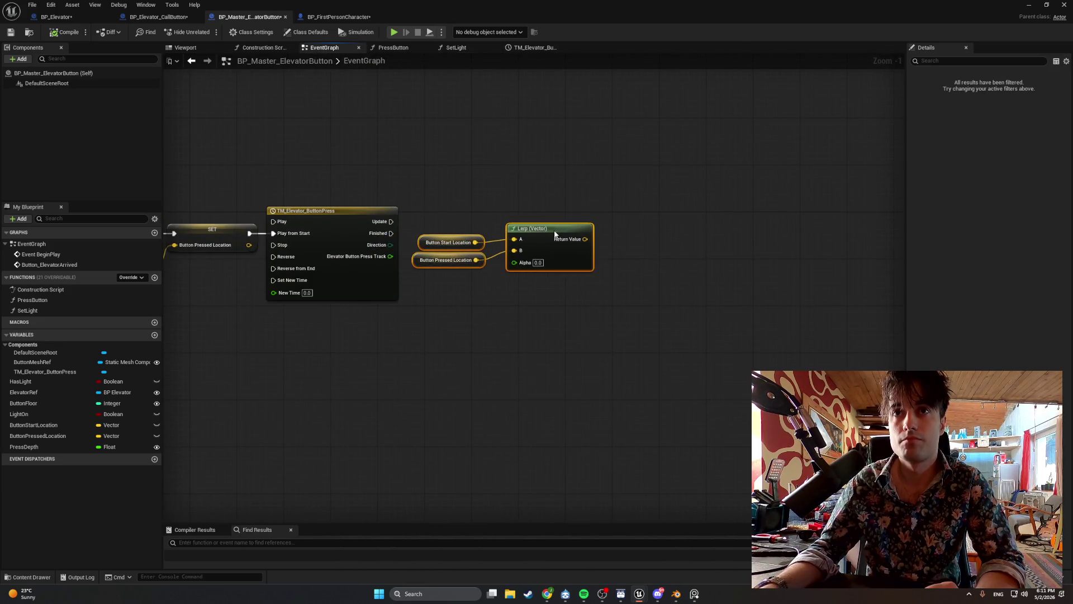
pyautogui.click(470, 211)
pyautogui.moveTo(471, 210); pyautogui.dragTo(456, 187)
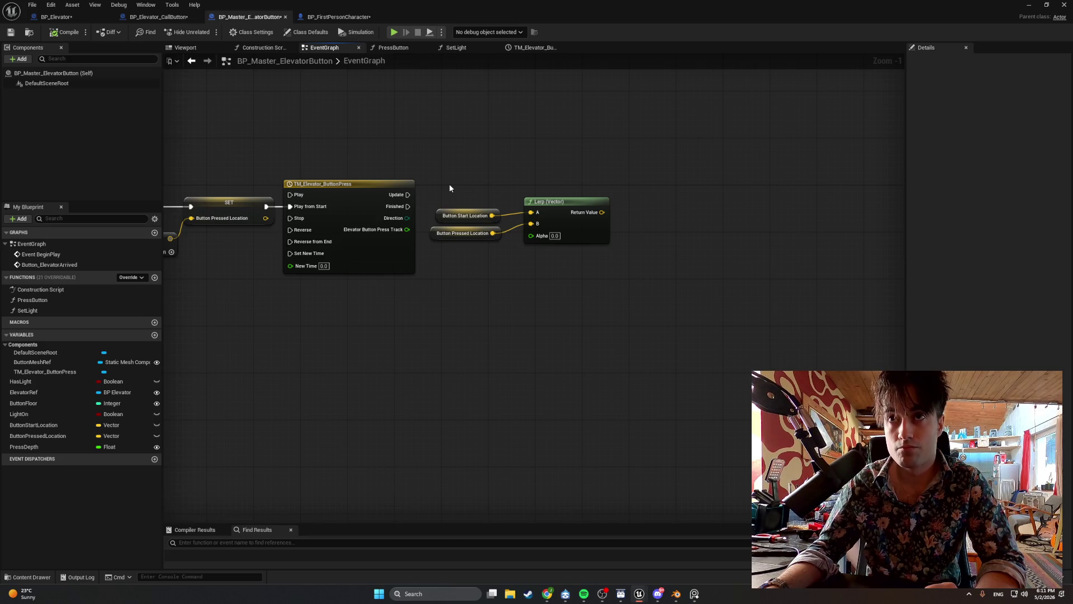
# - Select the TM_Elevator_ButtonPress timeline node and begin editing its name
pyautogui.moveTo(547, 250)
pyautogui.mouseDown()
pyautogui.moveTo(481, 194)
pyautogui.moveTo(538, 219)
pyautogui.mouseUp()
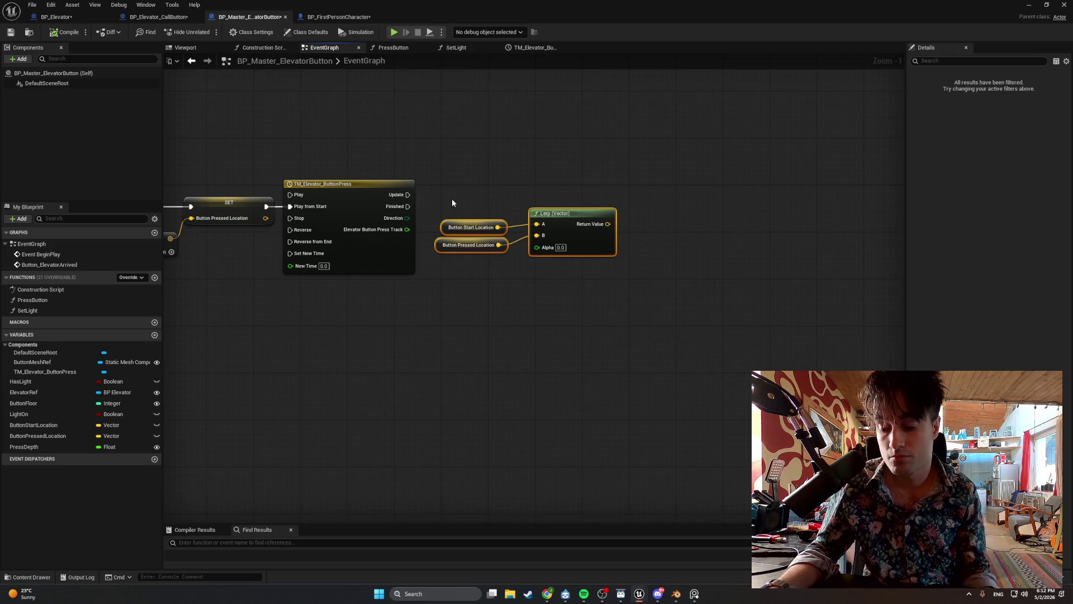
pyautogui.click(333, 189)
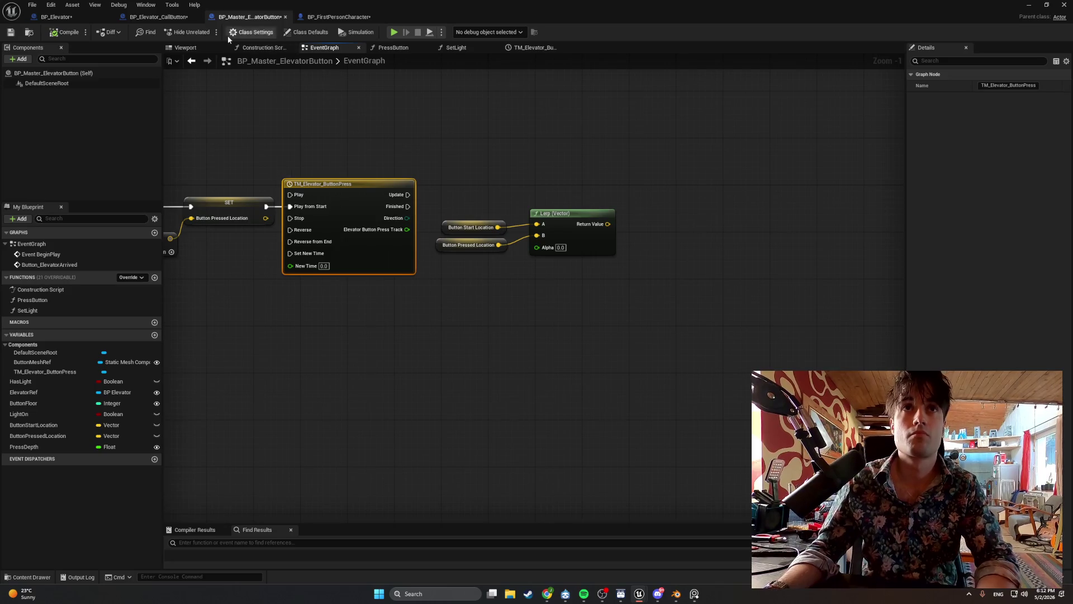
pyautogui.click(307, 179)
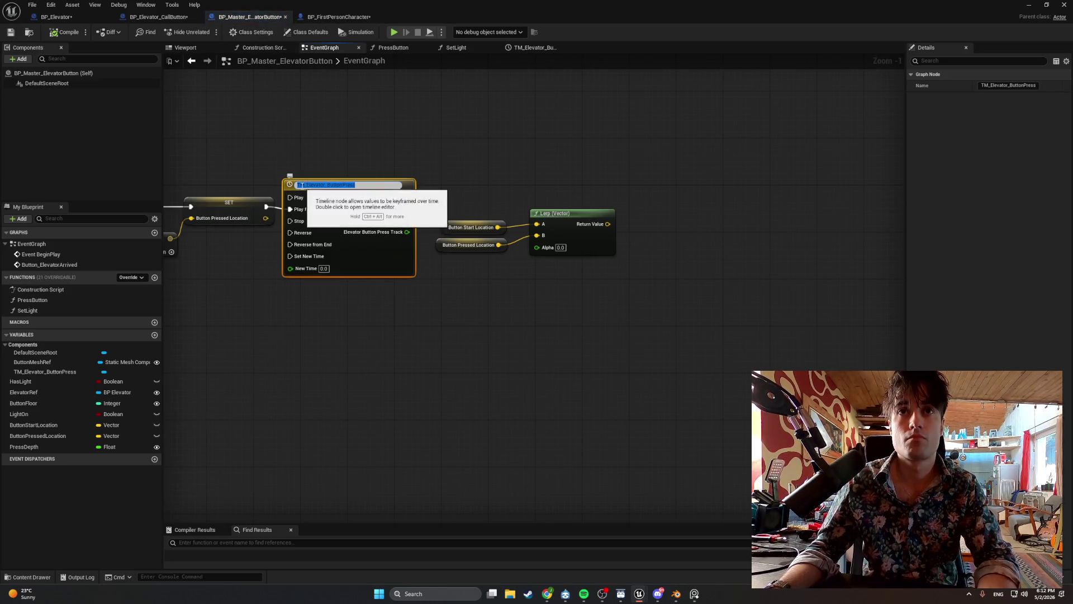
# - Rename the timeline to TL_Elevator_ButtonPress and compile the blueprint
pyautogui.click(300, 185)
pyautogui.press('BackSpace')
pyautogui.write('L')
pyautogui.click(297, 156)
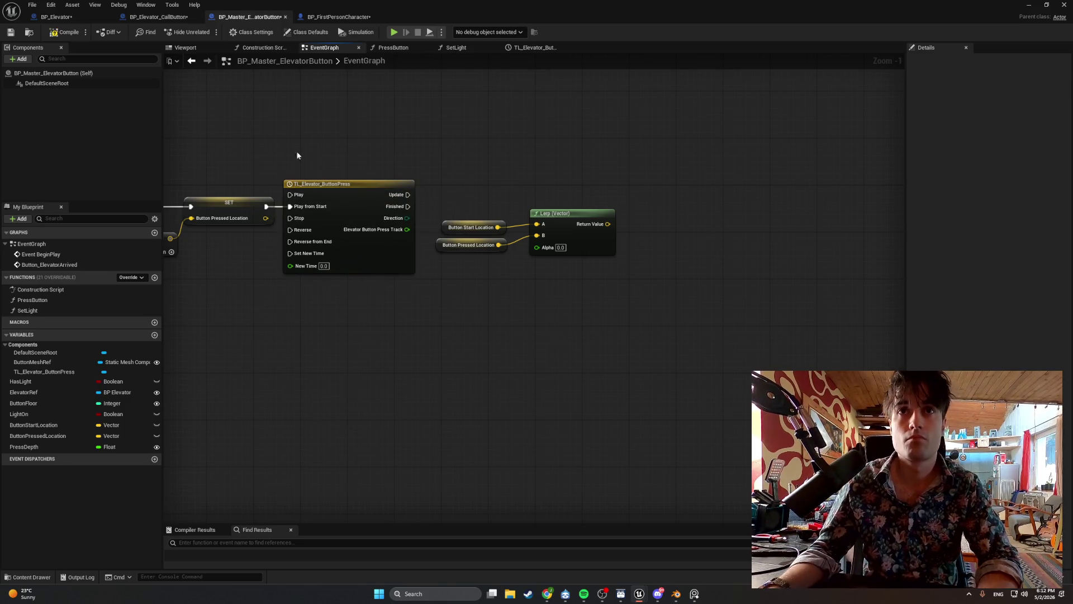
pyautogui.click(60, 35)
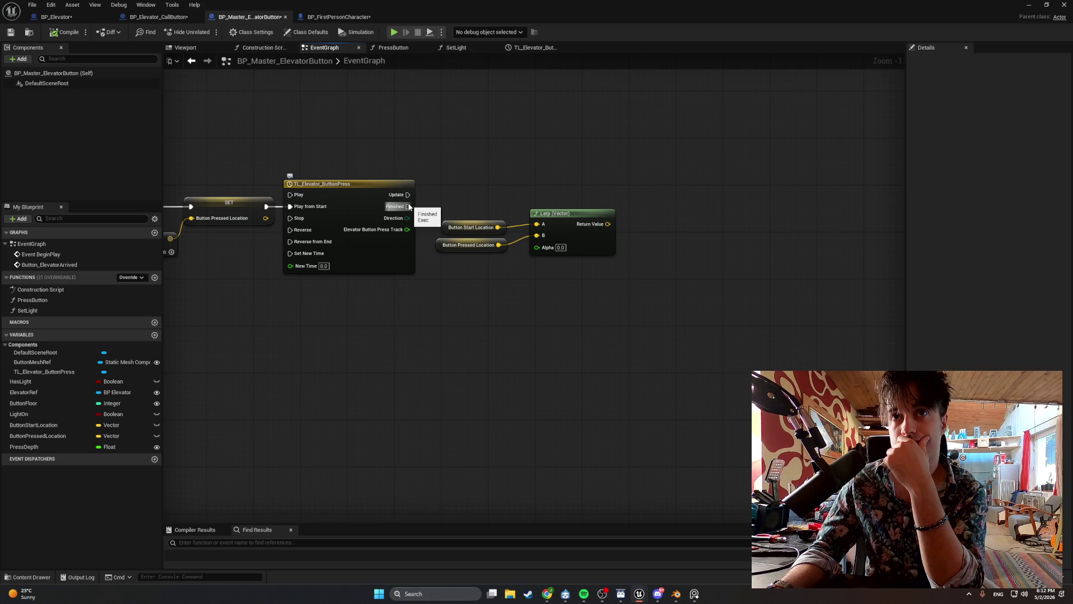
pyautogui.moveTo(423, 315); pyautogui.dragTo(559, 328)
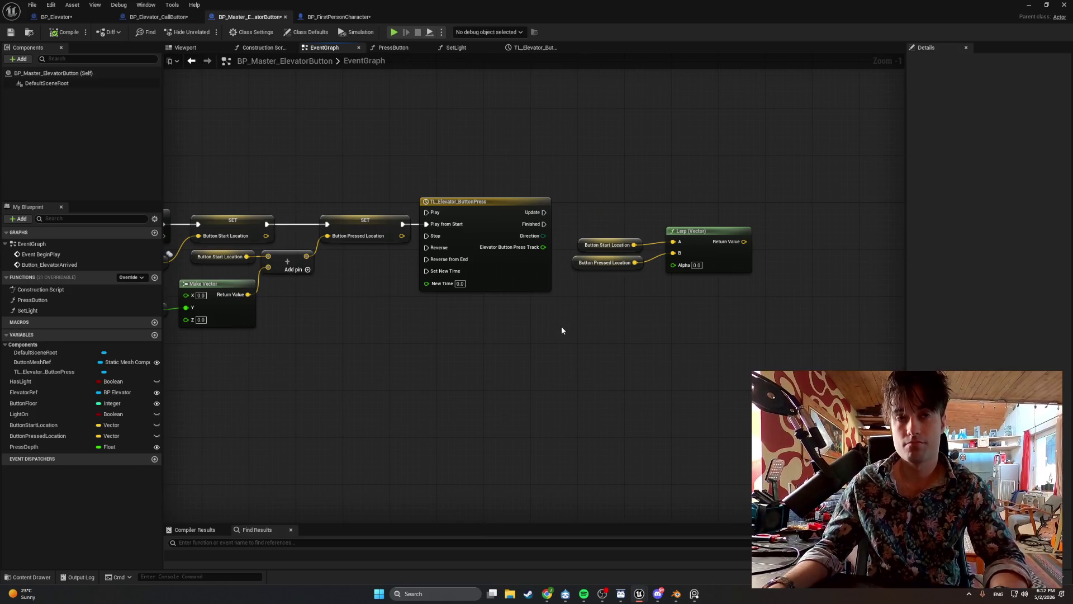
pyautogui.press('super+shift+s')
pyautogui.moveTo(817, 355); pyautogui.dragTo(323, 166)
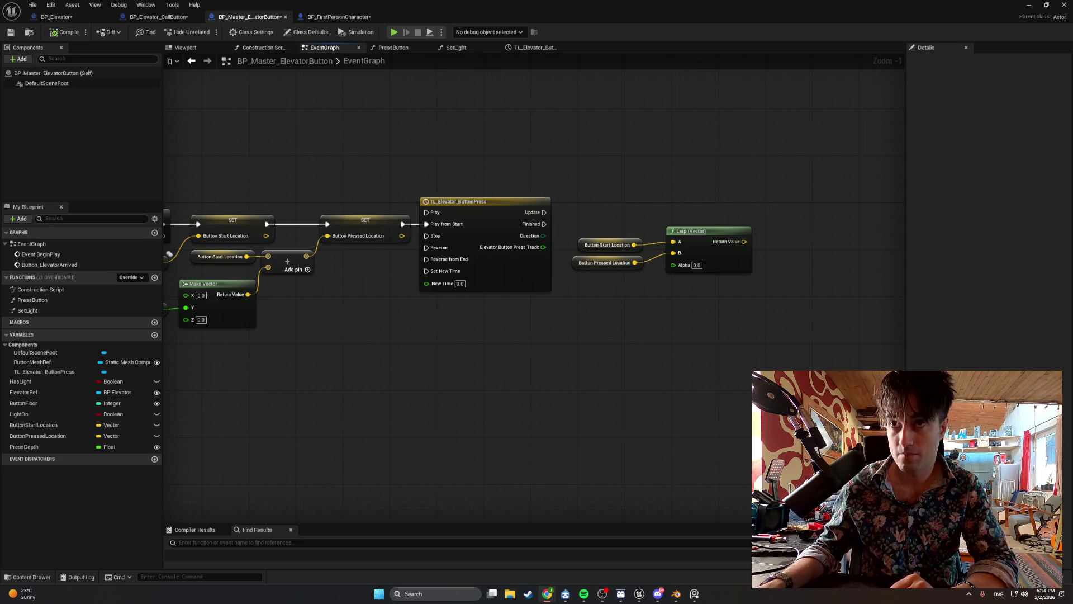
# - Link the Elevator Button Press Track output to Lerp Alpha and tidy the Lerp group
pyautogui.moveTo(558, 334); pyautogui.dragTo(491, 370)
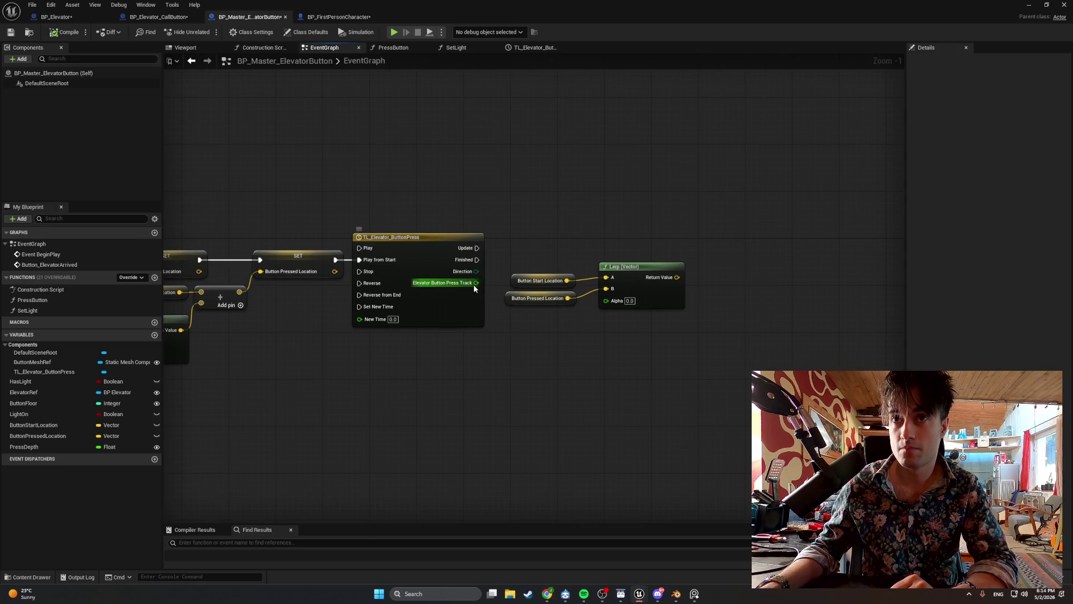
pyautogui.moveTo(720, 373)
pyautogui.mouseDown()
pyautogui.moveTo(606, 298)
pyautogui.moveTo(526, 269)
pyautogui.mouseUp()
pyautogui.moveTo(608, 274); pyautogui.dragTo(638, 263)
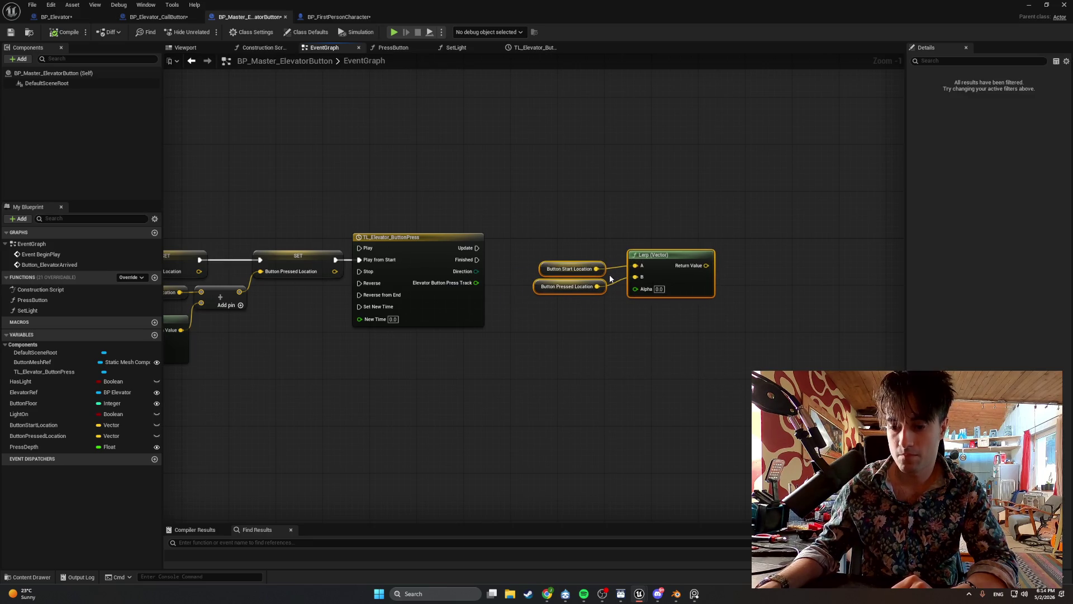
pyautogui.moveTo(590, 314)
pyautogui.mouseDown()
pyautogui.moveTo(589, 325)
pyautogui.moveTo(554, 268)
pyautogui.moveTo(560, 259)
pyautogui.mouseUp()
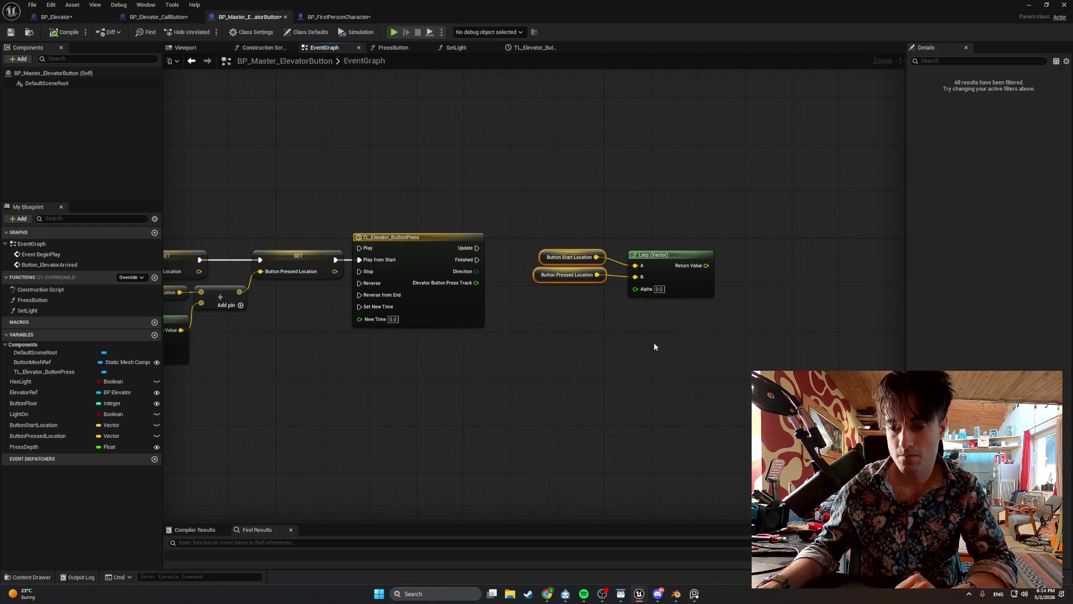
pyautogui.moveTo(476, 283); pyautogui.dragTo(635, 289)
pyautogui.moveTo(668, 330); pyautogui.dragTo(575, 242)
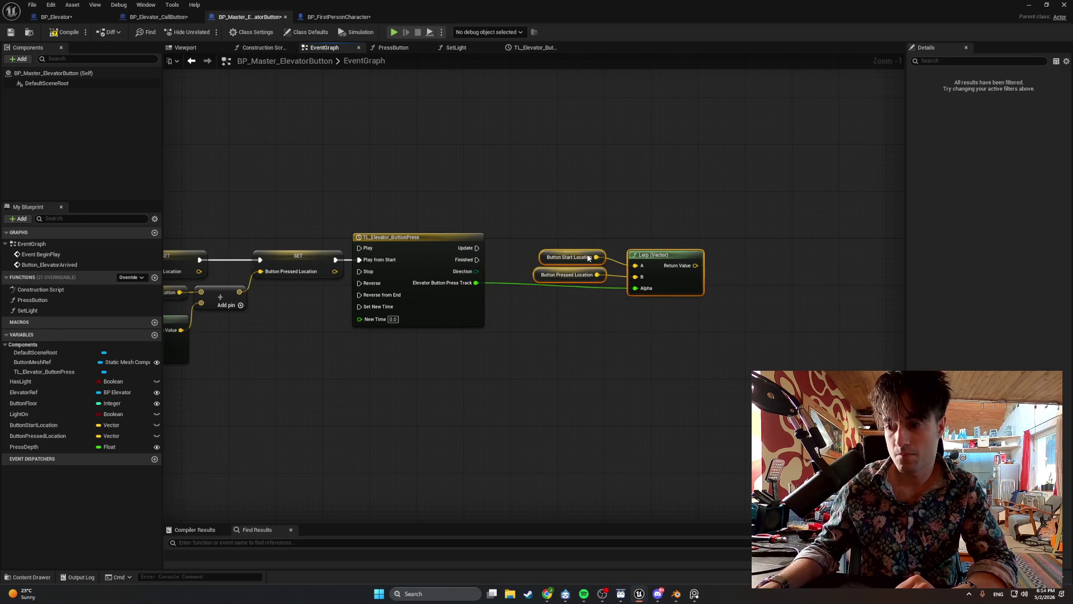
pyautogui.moveTo(642, 262); pyautogui.dragTo(607, 256)
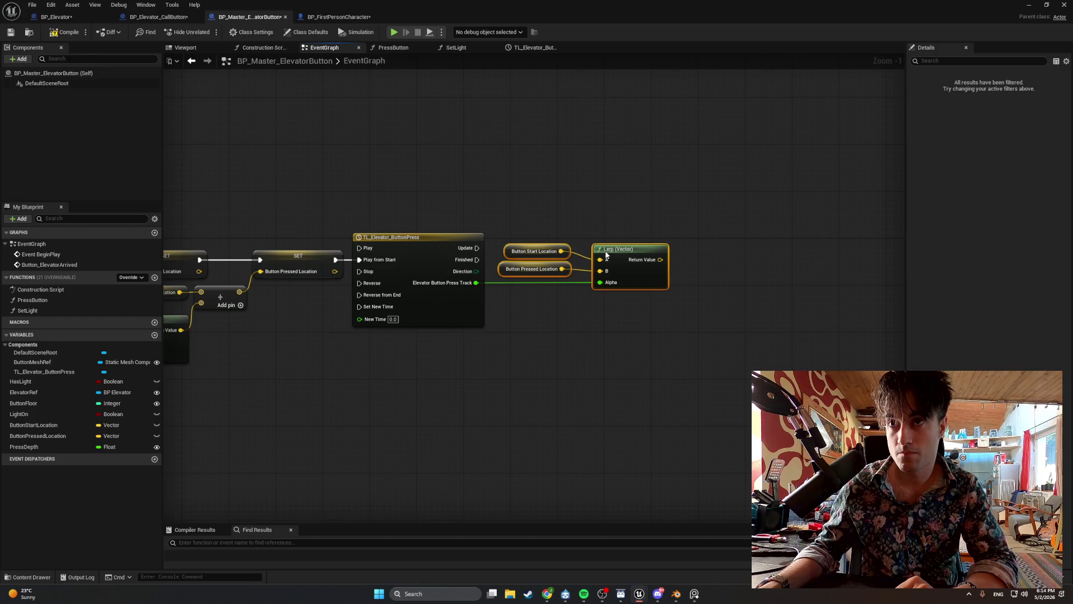
pyautogui.click(586, 312)
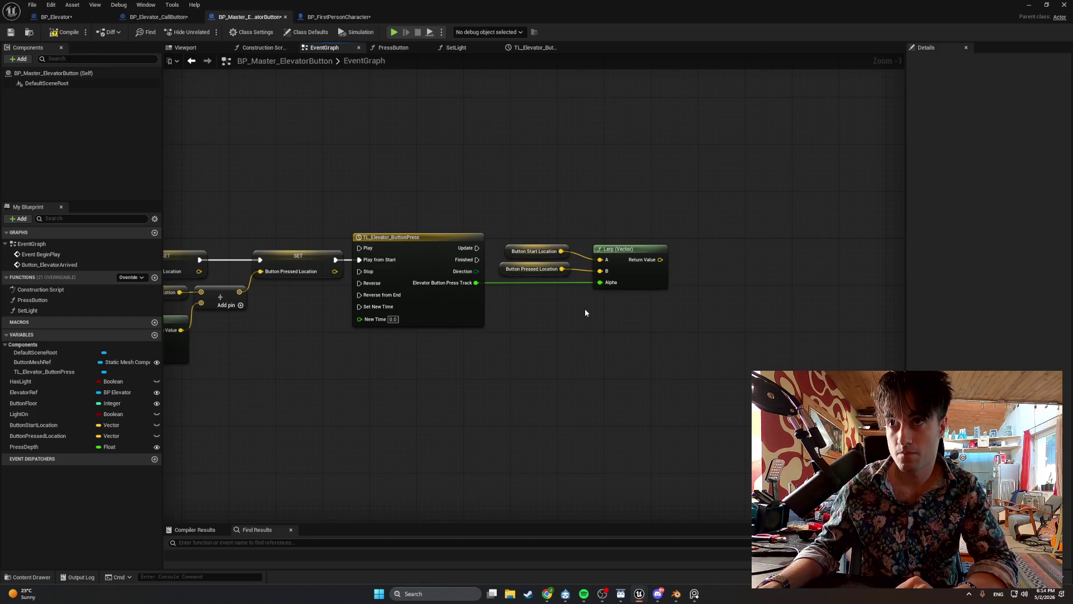
# - Add a Set Actor Relative Location node beside the Lerp, fed by its Return Value
pyautogui.rightClick(711, 292)
pyautogui.write('set rela')
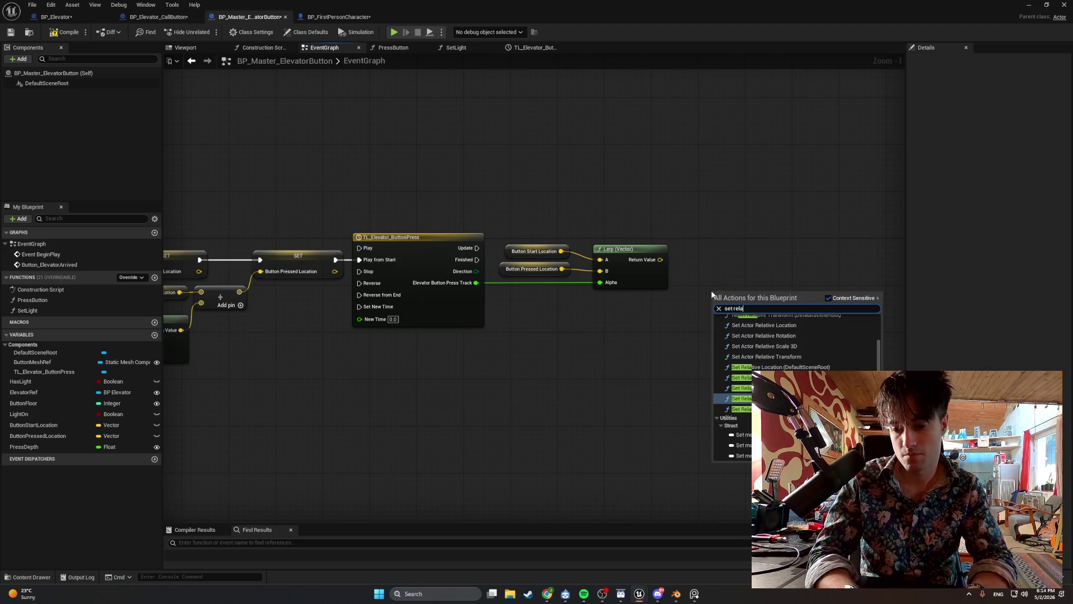
pyautogui.write('tive loca')
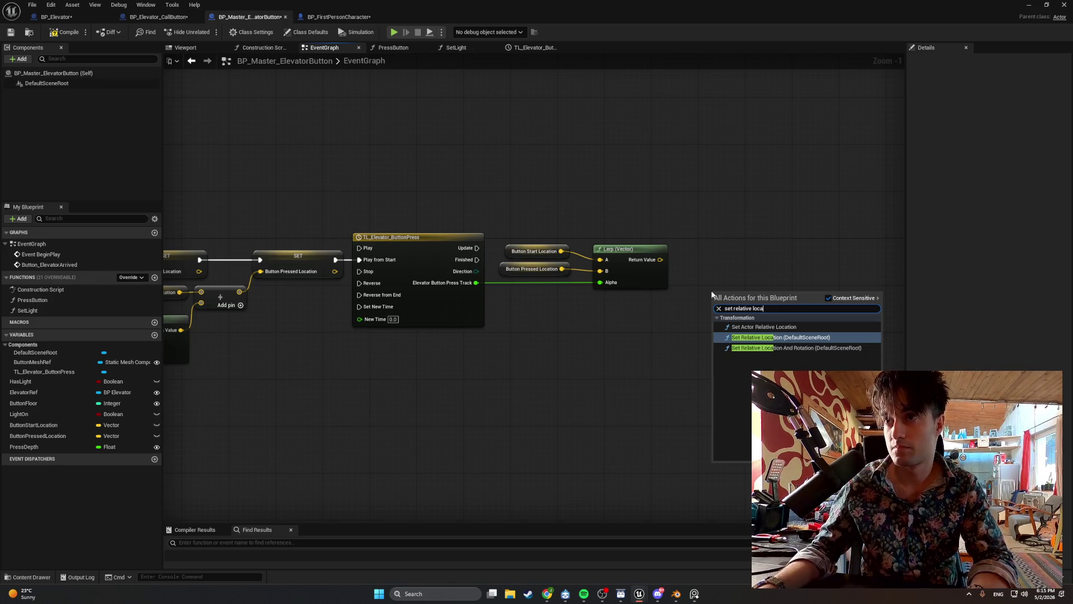
pyautogui.click(764, 327)
pyautogui.moveTo(718, 306)
pyautogui.mouseDown()
pyautogui.moveTo(729, 255)
pyautogui.moveTo(696, 259)
pyautogui.moveTo(704, 295)
pyautogui.moveTo(754, 245)
pyautogui.mouseUp()
# - Place a Button Mesh Ref getter above the Set Actor Relative Location node
pyautogui.moveTo(42, 362)
pyautogui.mouseDown()
pyautogui.moveTo(612, 191)
pyautogui.moveTo(730, 252)
pyautogui.mouseUp()
pyautogui.click(652, 210)
pyautogui.click(647, 186)
pyautogui.moveTo(658, 198)
pyautogui.mouseDown()
pyautogui.moveTo(720, 240)
pyautogui.moveTo(725, 263)
pyautogui.mouseUp()
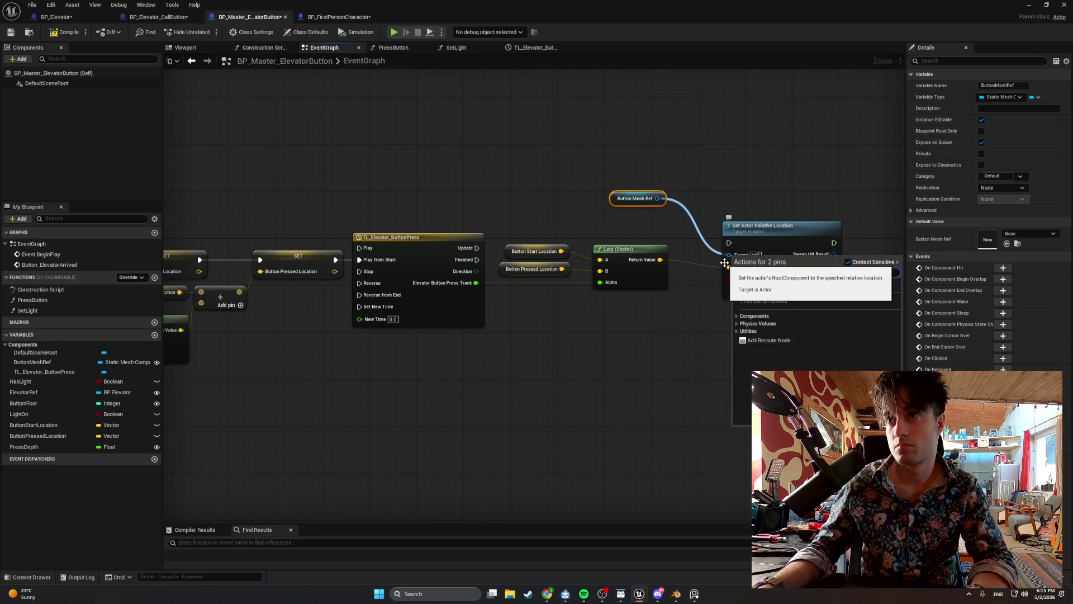
pyautogui.click(577, 205)
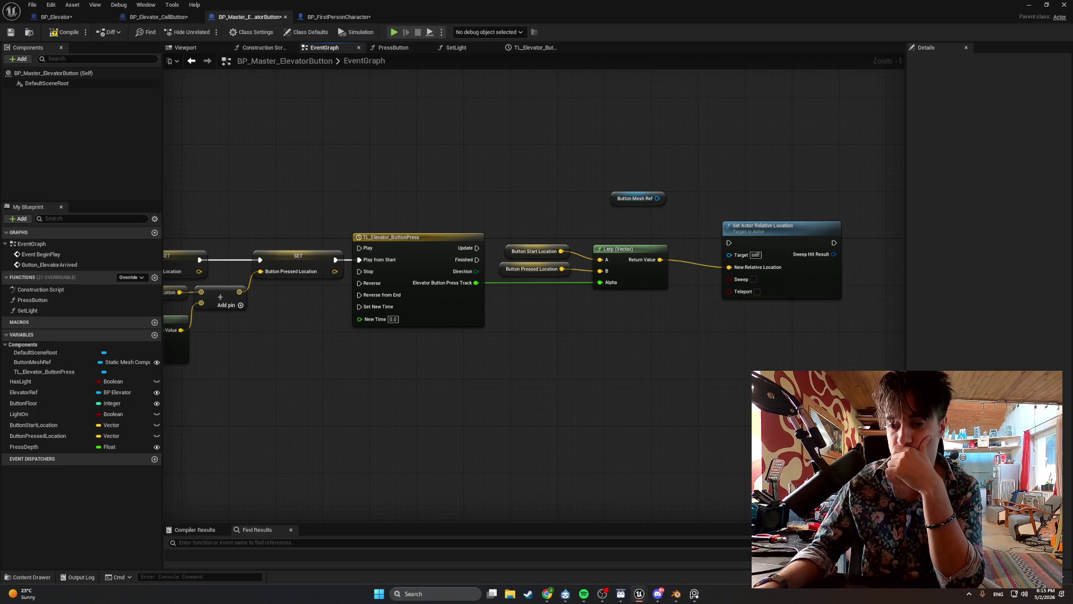
# - Shift the four movement nodes down-right and add two reroute points on the Alpha wire
pyautogui.moveTo(665, 335); pyautogui.dragTo(501, 241)
pyautogui.moveTo(786, 359)
pyautogui.mouseDown()
pyautogui.moveTo(690, 220)
pyautogui.moveTo(543, 220)
pyautogui.mouseUp()
pyautogui.moveTo(613, 251); pyautogui.dragTo(625, 299)
pyautogui.doubleClick(499, 288)
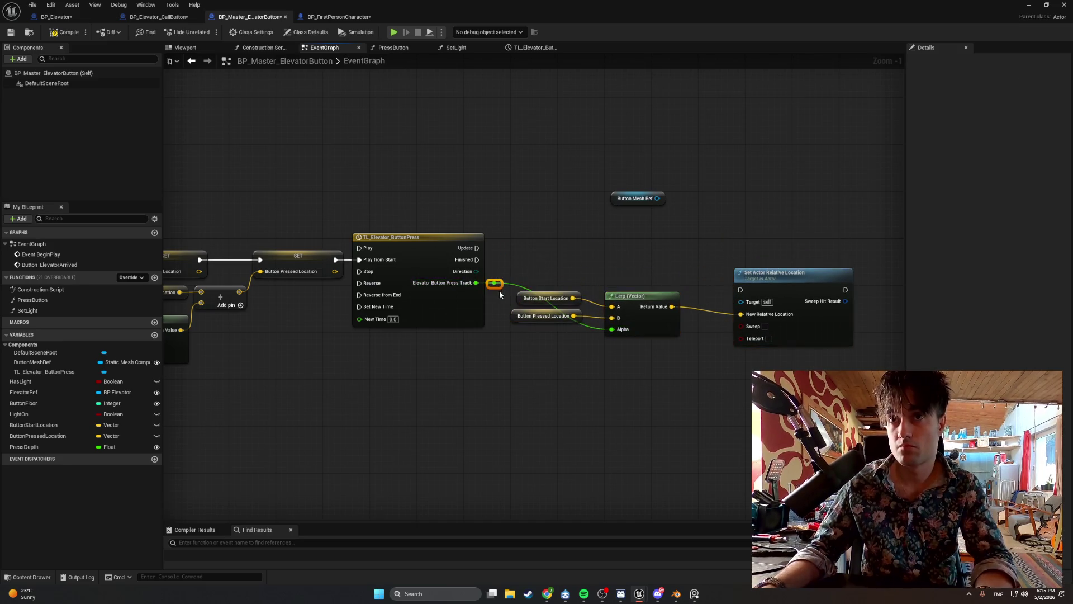
pyautogui.moveTo(500, 288); pyautogui.dragTo(507, 337)
pyautogui.doubleClick(585, 330)
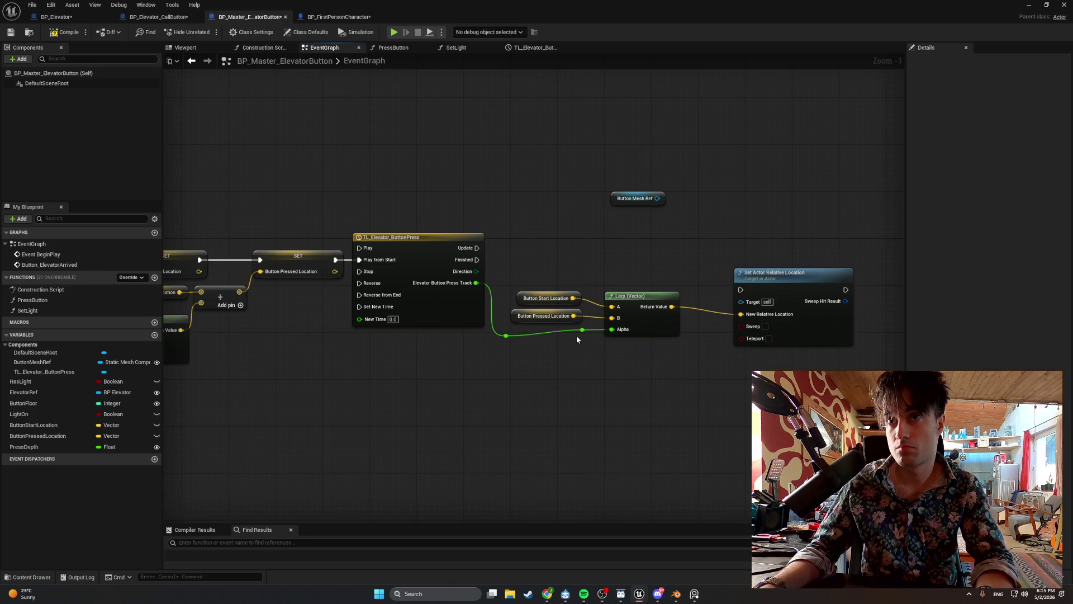
# - Tidy the getters, reroutes and Lerp, bringing Set Actor Relative Location close to the Lerp
pyautogui.moveTo(734, 376)
pyautogui.mouseDown()
pyautogui.moveTo(552, 260)
pyautogui.moveTo(495, 282)
pyautogui.mouseUp()
pyautogui.moveTo(615, 299); pyautogui.dragTo(621, 316)
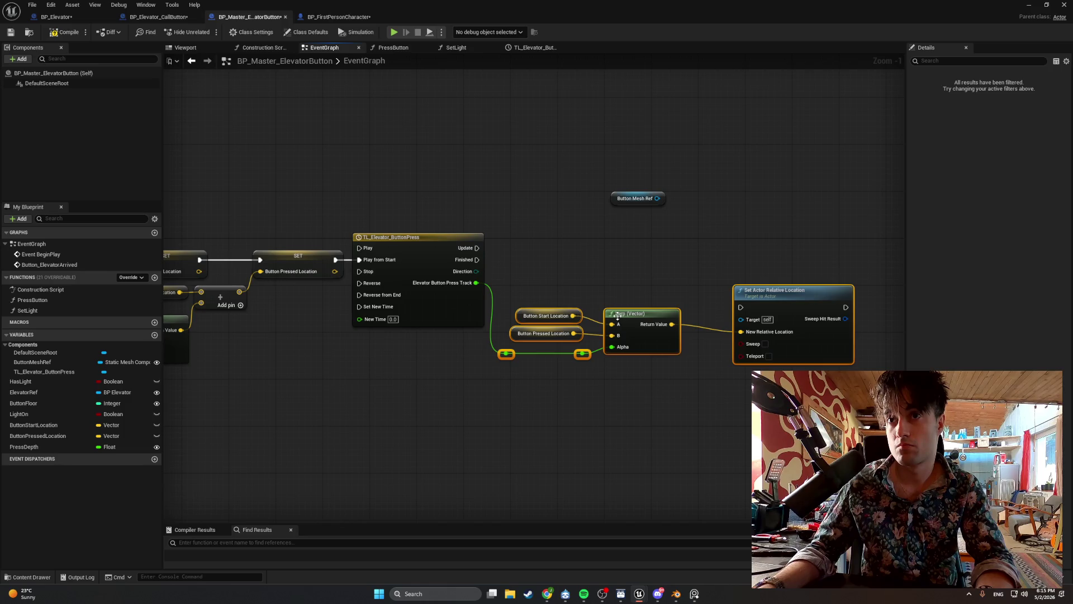
pyautogui.click(571, 293)
pyautogui.moveTo(564, 306)
pyautogui.mouseDown()
pyautogui.moveTo(512, 342)
pyautogui.moveTo(559, 328)
pyautogui.mouseUp()
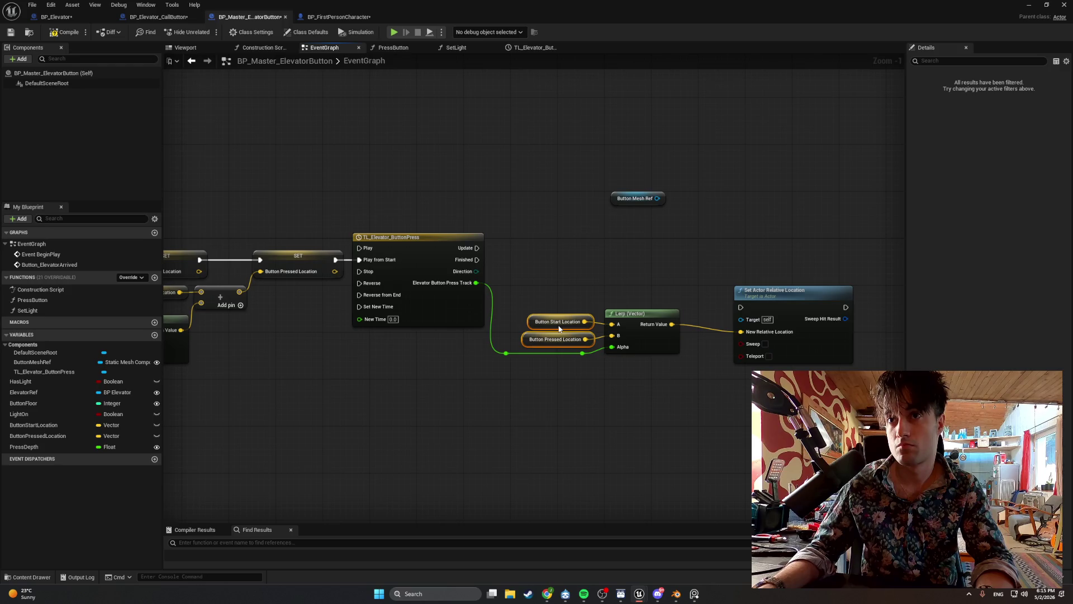
pyautogui.click(582, 370)
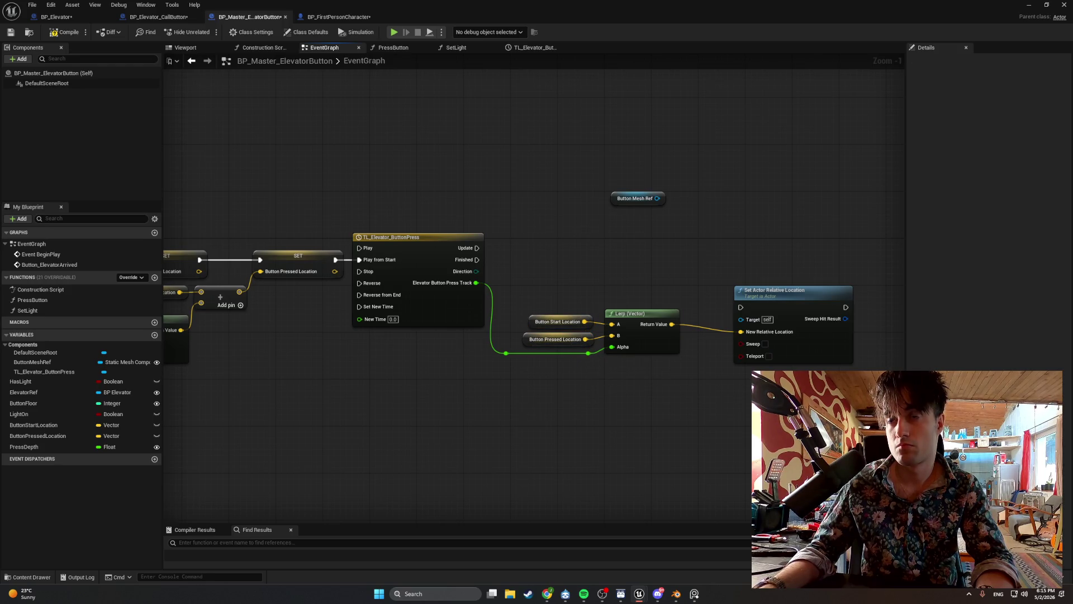
pyautogui.moveTo(752, 425); pyautogui.dragTo(535, 267)
pyautogui.moveTo(622, 313)
pyautogui.mouseDown()
pyautogui.moveTo(598, 308)
pyautogui.moveTo(606, 313)
pyautogui.mouseUp()
pyautogui.moveTo(747, 306); pyautogui.dragTo(716, 302)
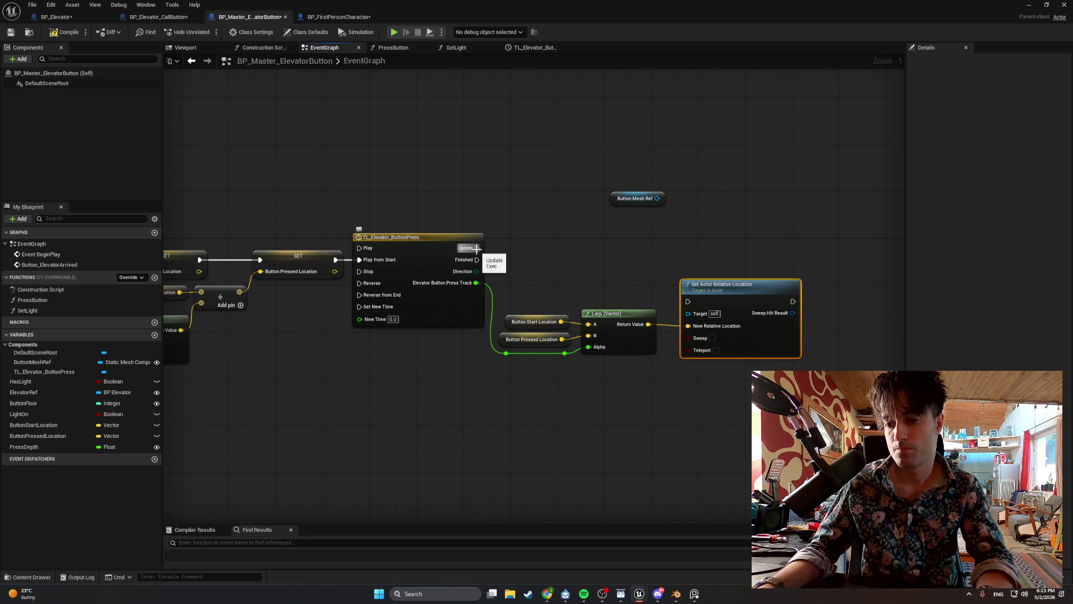
# - Drive Set Actor Relative Location from the timeline's Update and raise the group level with the timeline
pyautogui.moveTo(476, 248); pyautogui.dragTo(688, 302)
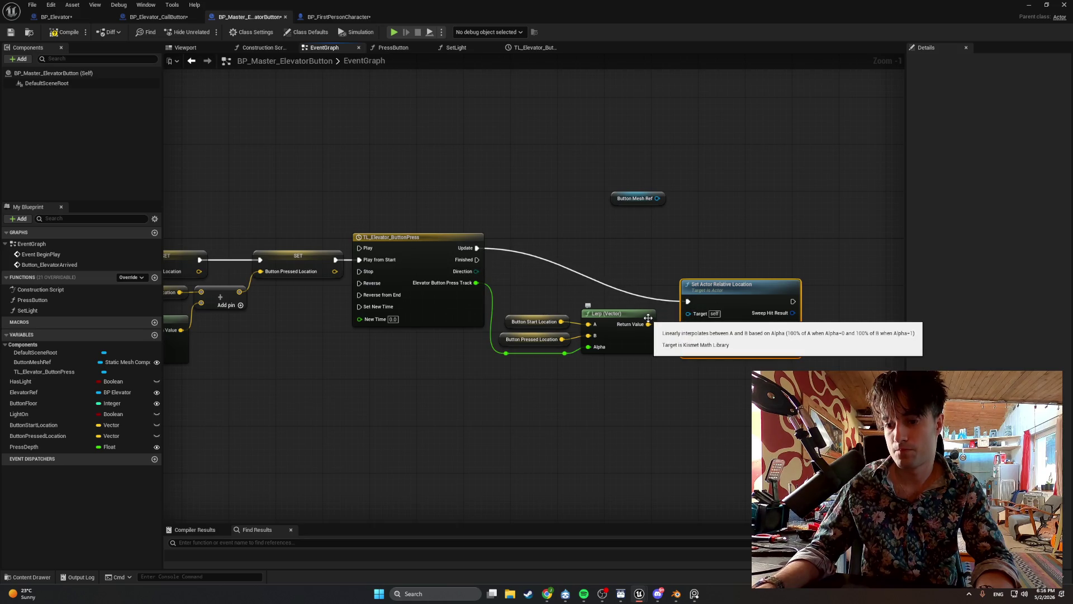
pyautogui.moveTo(749, 399); pyautogui.dragTo(508, 257)
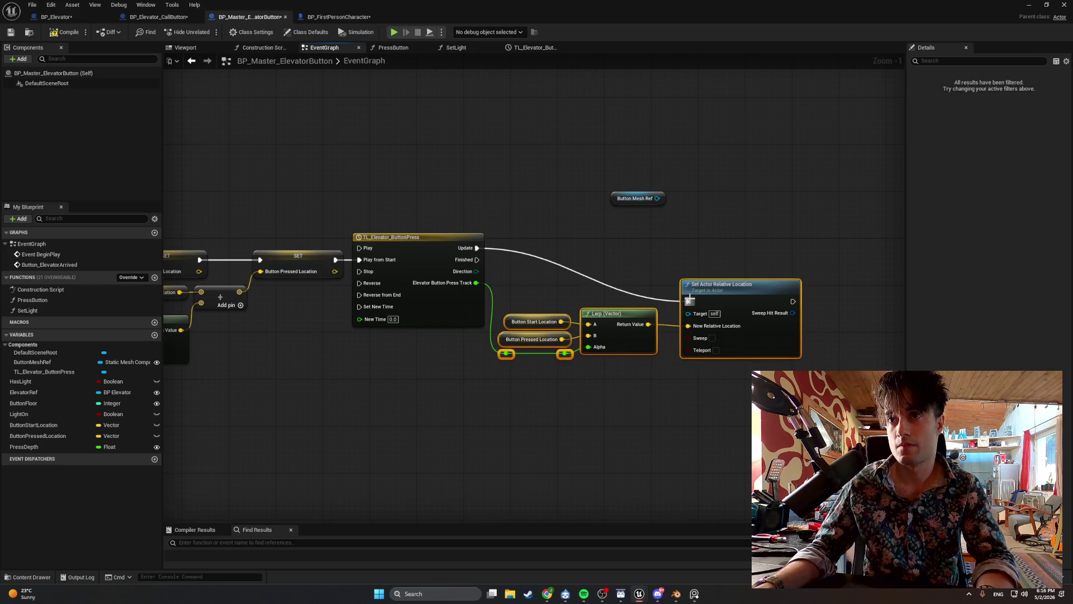
pyautogui.rightClick(689, 300)
pyautogui.press('Escape')
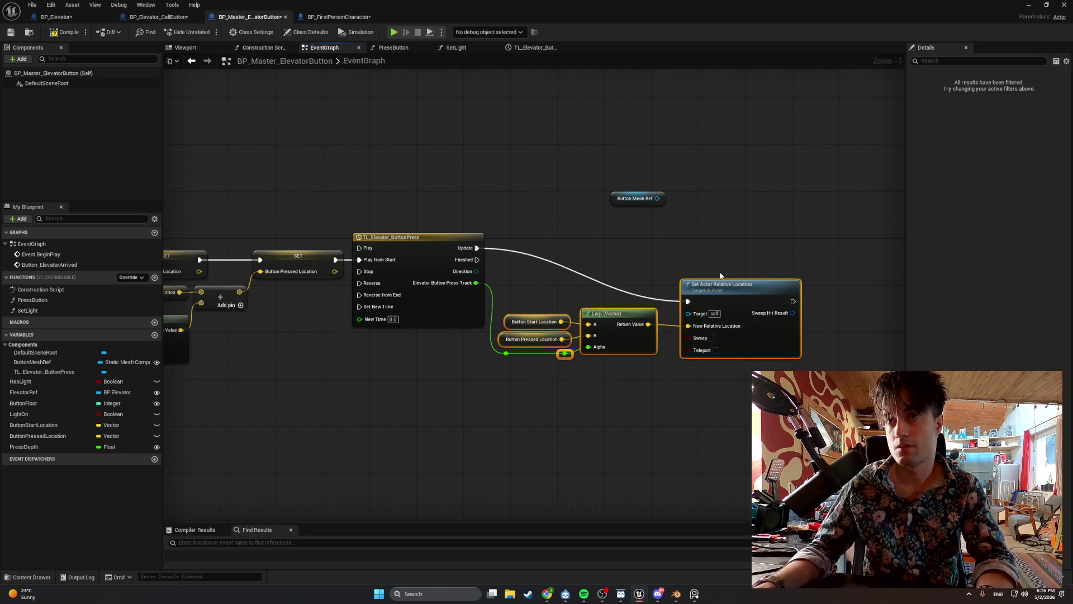
pyautogui.moveTo(755, 285)
pyautogui.mouseDown()
pyautogui.moveTo(755, 257)
pyautogui.moveTo(767, 283)
pyautogui.moveTo(755, 320)
pyautogui.mouseUp()
pyautogui.moveTo(764, 396)
pyautogui.mouseDown()
pyautogui.moveTo(491, 232)
pyautogui.moveTo(497, 249)
pyautogui.mouseUp()
pyautogui.moveTo(724, 291)
pyautogui.mouseDown()
pyautogui.moveTo(719, 255)
pyautogui.moveTo(731, 250)
pyautogui.moveTo(717, 250)
pyautogui.moveTo(740, 243)
pyautogui.mouseUp()
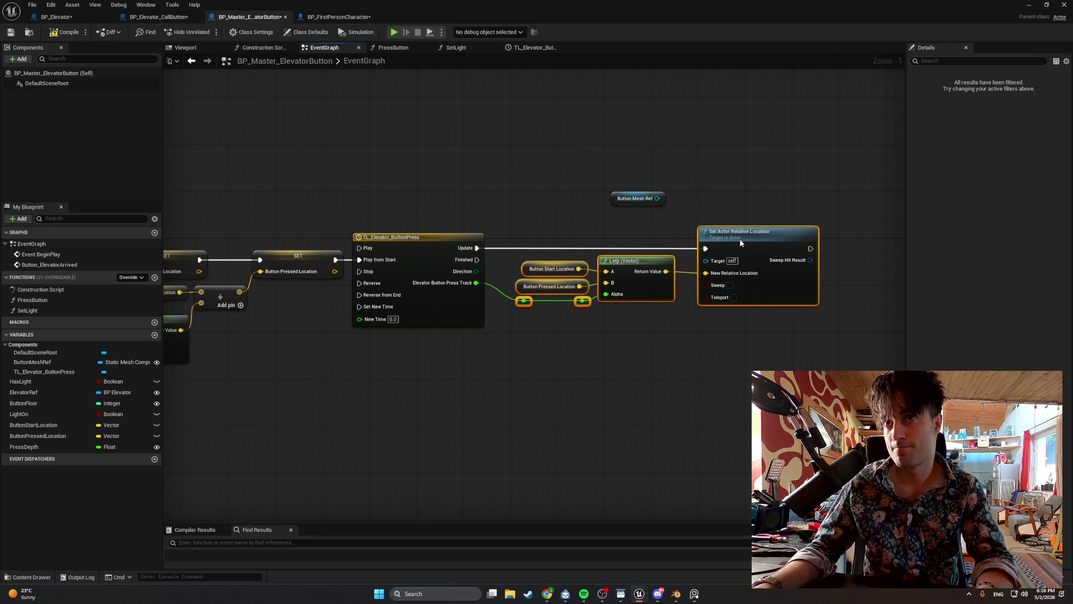
pyautogui.click(743, 203)
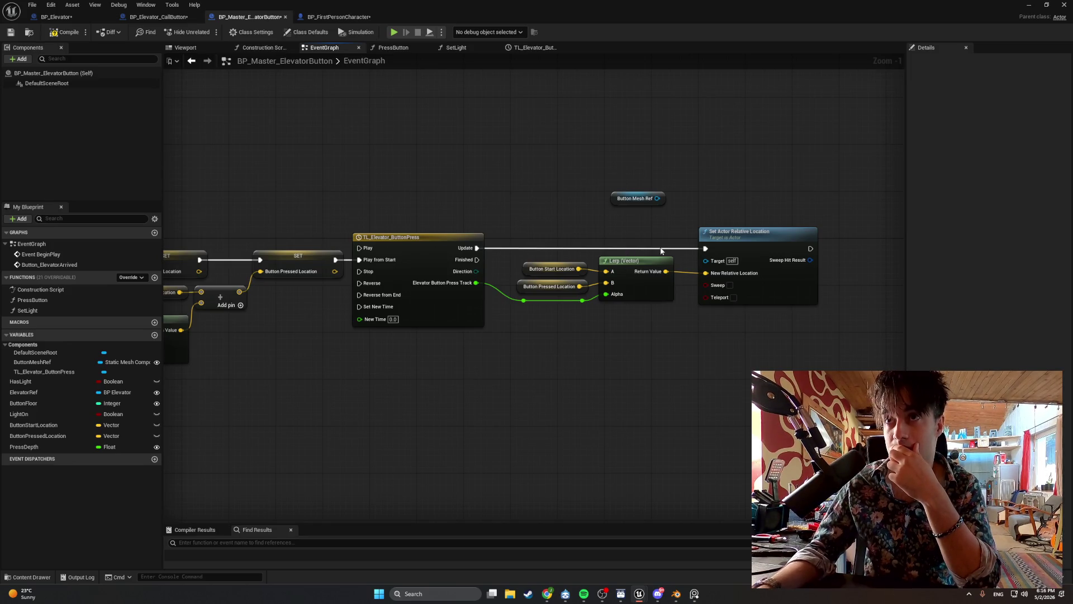
# - Try wiring Button Mesh Ref into the Set node's Target, which does not connect
pyautogui.moveTo(658, 199); pyautogui.dragTo(706, 264)
pyautogui.click(669, 219)
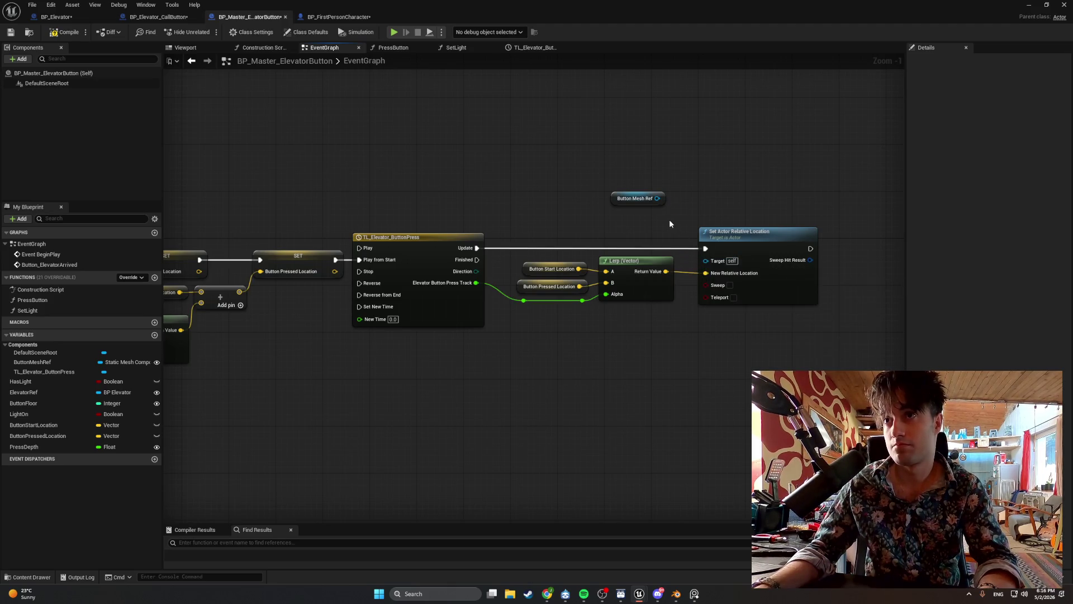
pyautogui.moveTo(657, 198); pyautogui.dragTo(706, 264)
pyautogui.press('super+shift+s')
pyautogui.moveTo(833, 356)
pyautogui.mouseDown()
pyautogui.moveTo(671, 208)
pyautogui.moveTo(572, 164)
pyautogui.mouseUp()
pyautogui.moveTo(630, 285)
pyautogui.mouseDown()
pyautogui.moveTo(726, 493)
pyautogui.moveTo(861, 352)
pyautogui.moveTo(693, 230)
pyautogui.moveTo(604, 367)
pyautogui.moveTo(584, 378)
pyautogui.mouseUp()
pyautogui.click(639, 224)
pyautogui.scroll(-11, 636, 223)
pyautogui.scroll(12, 600, 273)
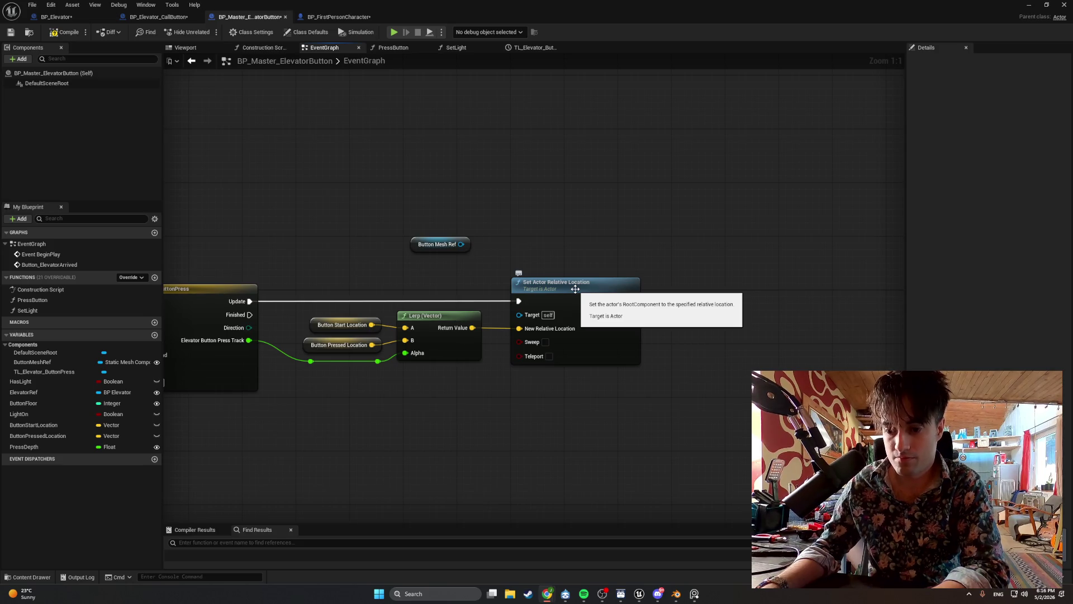
# - Replace Set Actor Relative Location with a Set Relative Location on Button Mesh Ref, fired by Update
pyautogui.click(575, 289)
pyautogui.press('Delete')
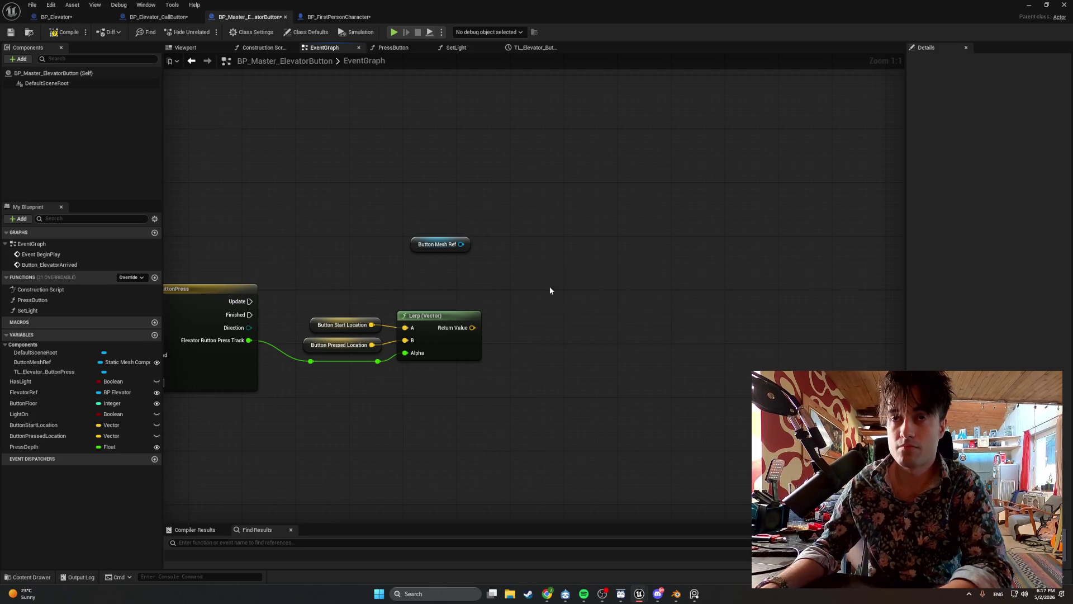
pyautogui.moveTo(461, 245); pyautogui.dragTo(590, 295)
pyautogui.write('se')
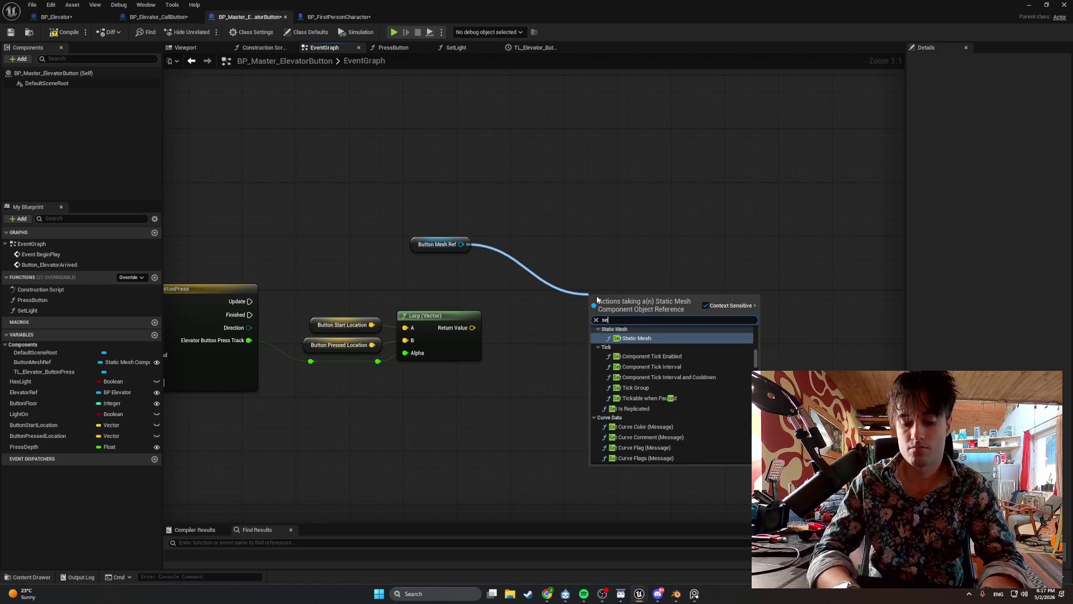
pyautogui.write('t relative lo')
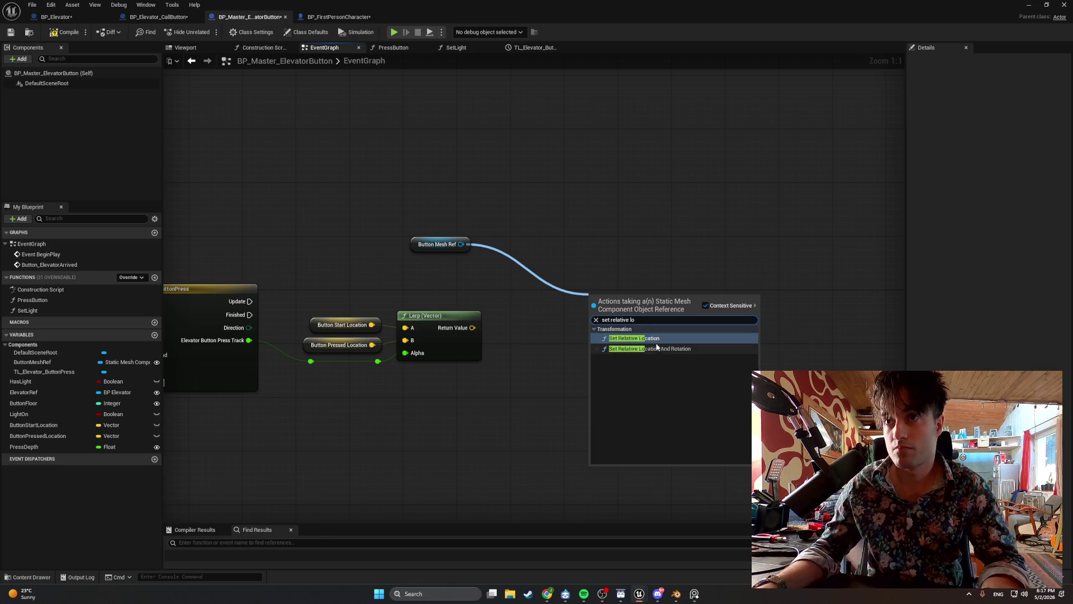
pyautogui.press('Return')
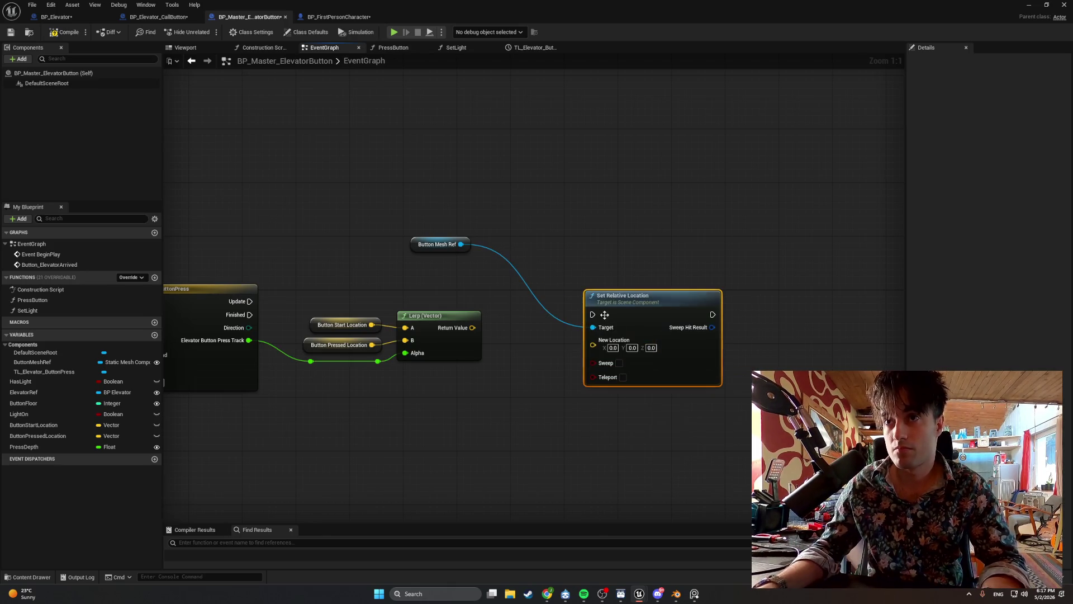
pyautogui.moveTo(621, 307); pyautogui.dragTo(548, 280)
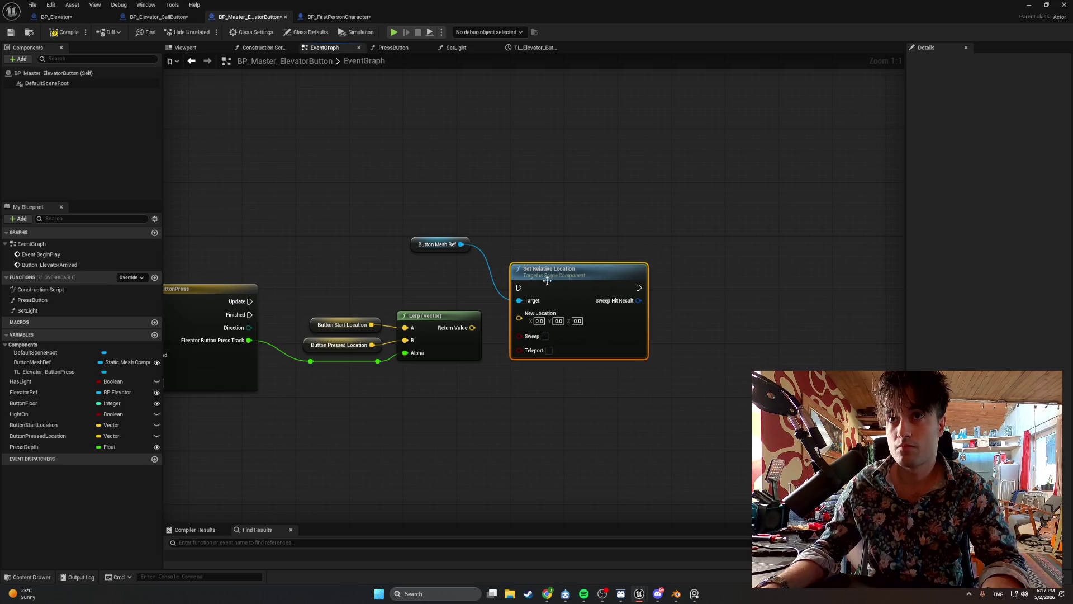
pyautogui.moveTo(250, 301); pyautogui.dragTo(520, 289)
pyautogui.moveTo(437, 245)
pyautogui.mouseDown()
pyautogui.moveTo(452, 296)
pyautogui.moveTo(470, 297)
pyautogui.mouseUp()
# - Rearrange the Lerp group, Button Mesh Ref and Set Relative Location, then compile the blueprint
pyautogui.moveTo(527, 447)
pyautogui.mouseDown()
pyautogui.moveTo(487, 412)
pyautogui.moveTo(296, 316)
pyautogui.mouseUp()
pyautogui.moveTo(474, 406); pyautogui.dragTo(308, 331)
pyautogui.moveTo(419, 329); pyautogui.dragTo(420, 340)
pyautogui.moveTo(447, 301); pyautogui.dragTo(427, 320)
pyautogui.moveTo(528, 278); pyautogui.dragTo(511, 291)
pyautogui.moveTo(539, 340); pyautogui.dragTo(293, 247)
pyautogui.click(415, 280)
pyautogui.click(53, 32)
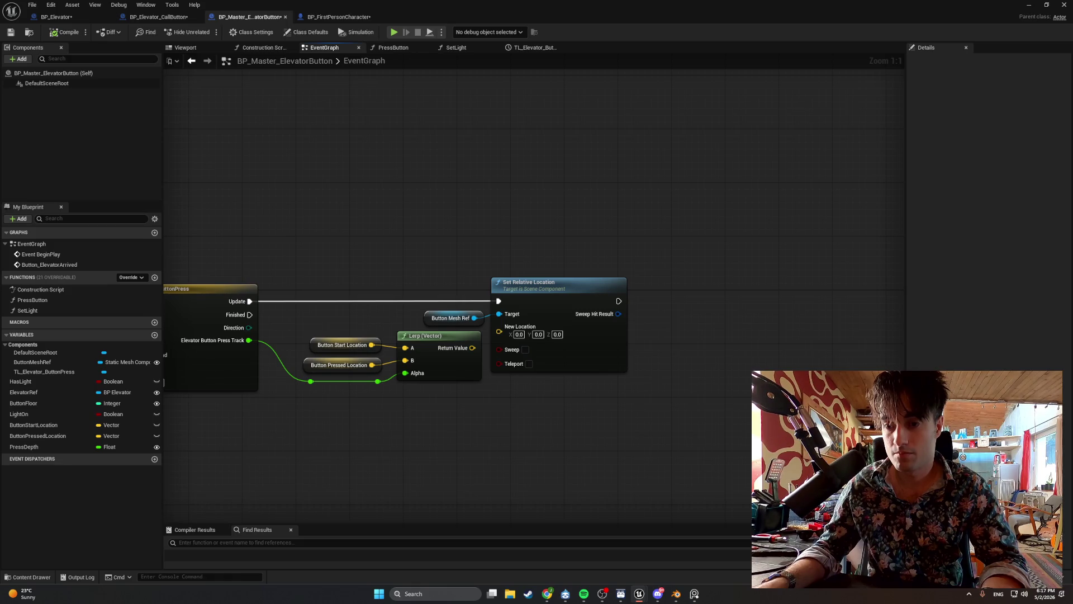
# - Feed the Lerp Return Value into New Location and snip the finished graph
pyautogui.moveTo(473, 348); pyautogui.dragTo(500, 331)
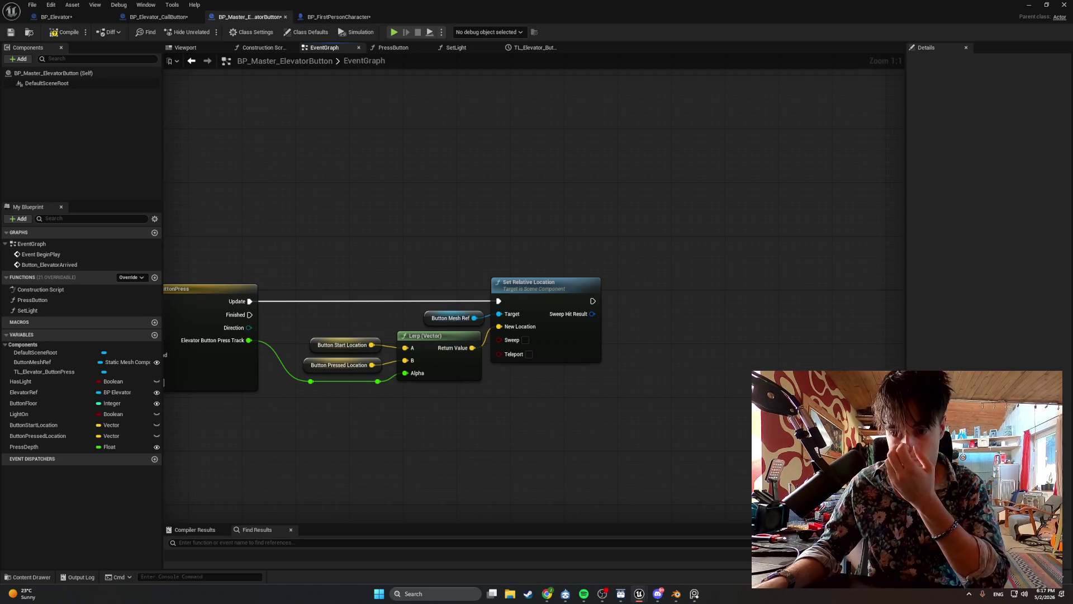
pyautogui.moveTo(397, 426); pyautogui.dragTo(545, 433)
pyautogui.press('super+shift+s')
pyautogui.moveTo(762, 430); pyautogui.dragTo(221, 222)
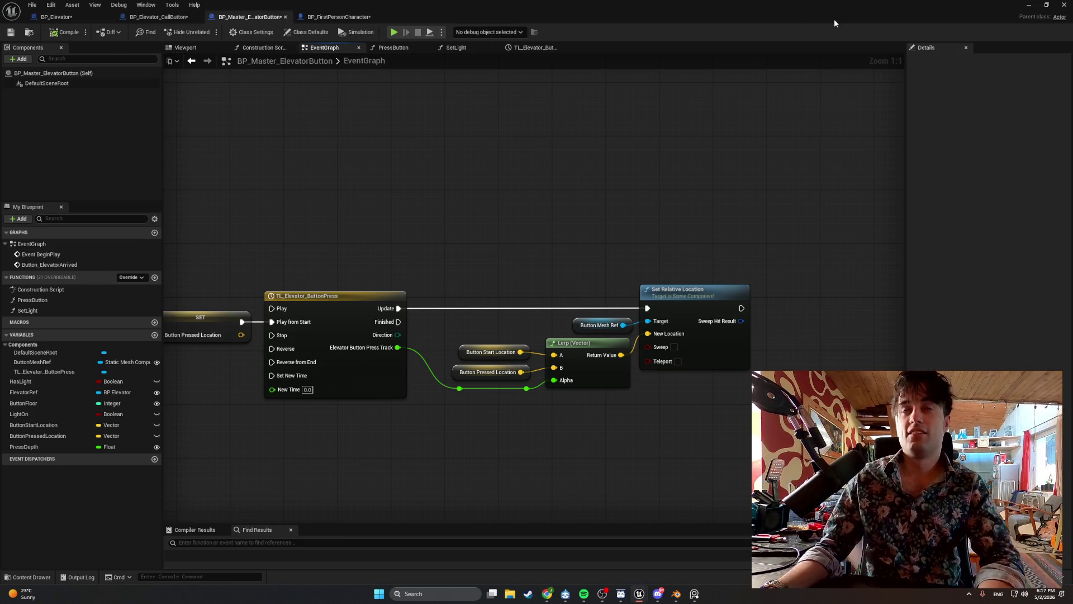
pyautogui.click(1027, 10)
# - Play-test the level by walking to the elevator call button, then return to the blueprint
pyautogui.click(208, 32)
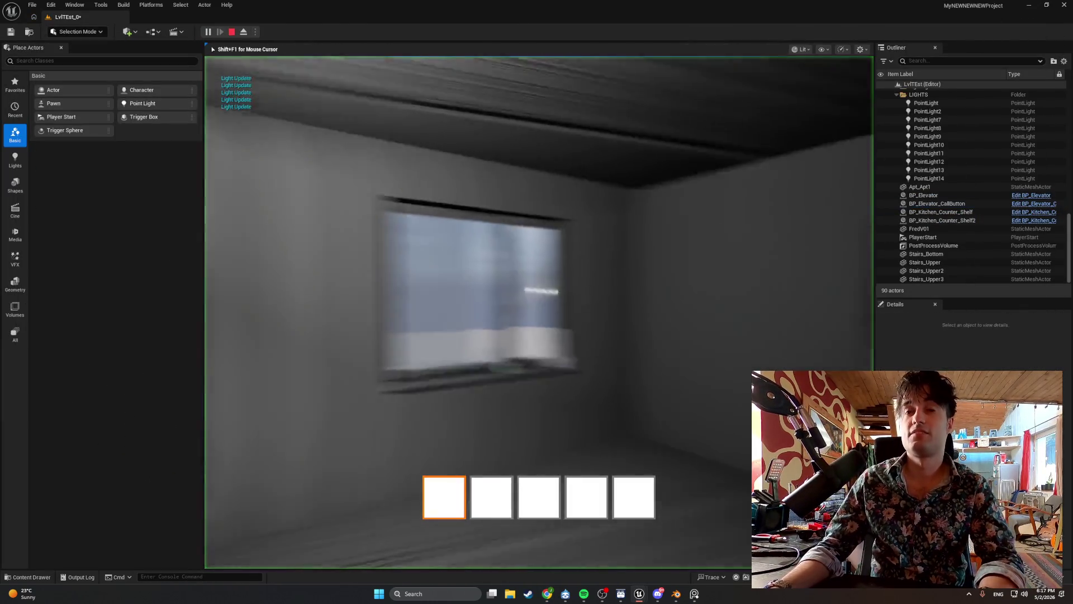
pyautogui.press('w')
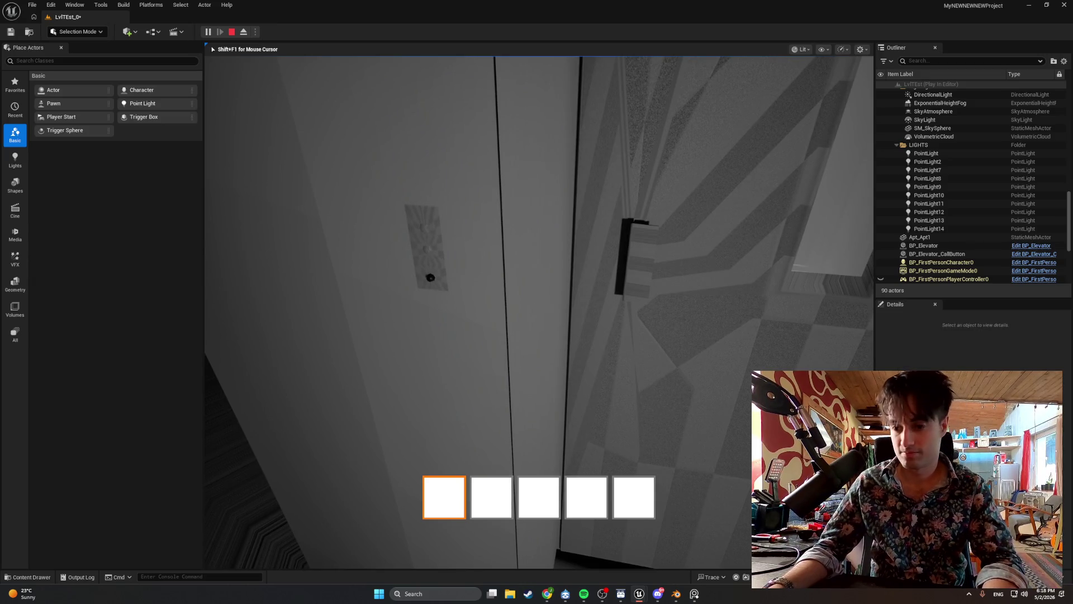
pyautogui.press('Escape')
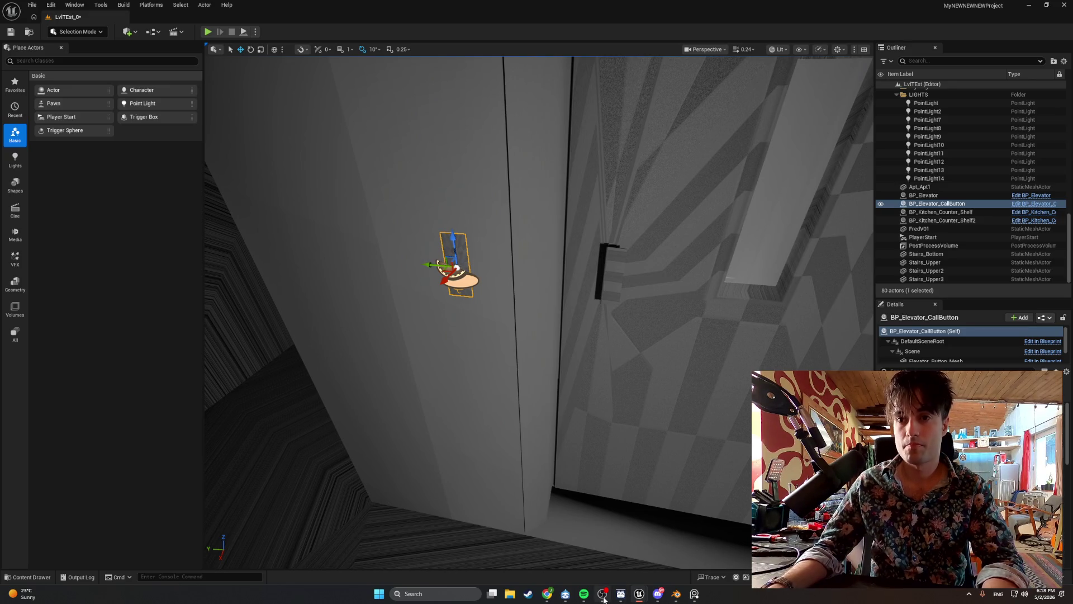
pyautogui.moveTo(604, 600)
pyautogui.moveTo(639, 594)
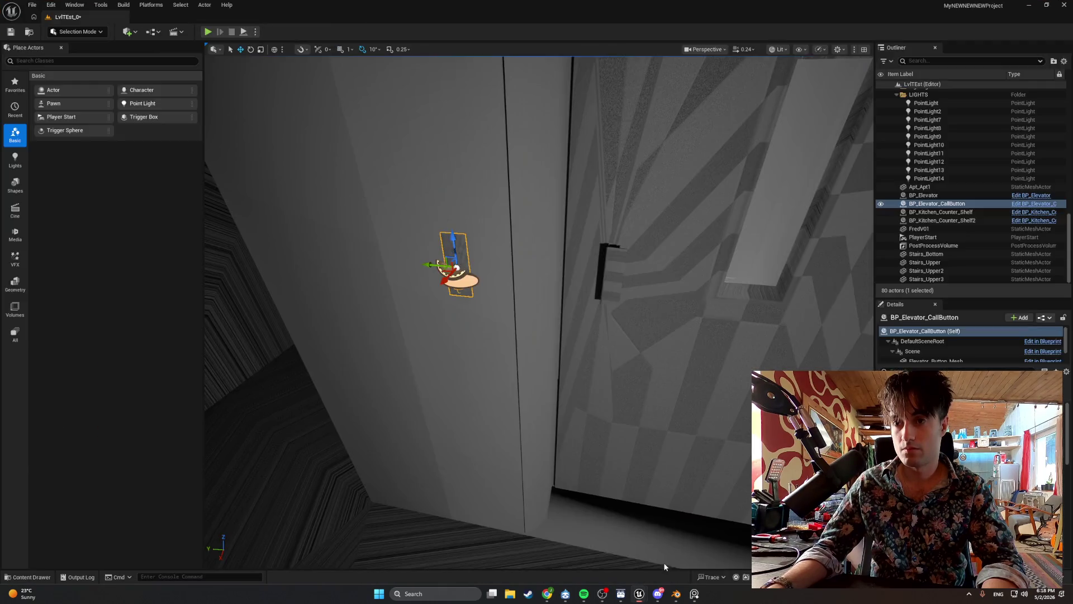
pyautogui.click(581, 545)
pyautogui.scroll(-1, 552, 458)
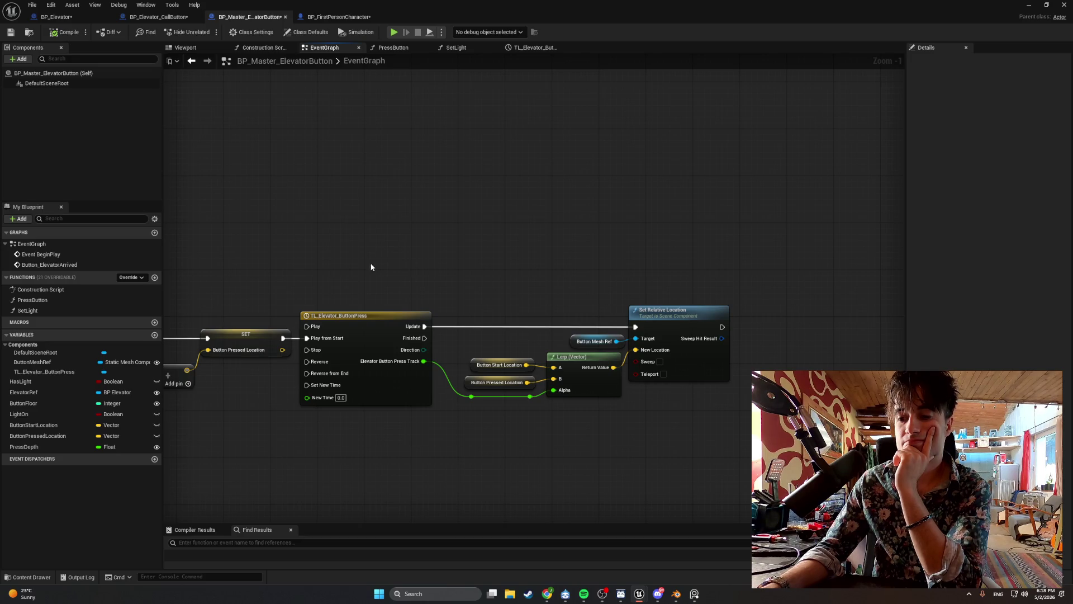
# - Pan across the EventGraph and bring up the PressButton function graph
pyautogui.moveTo(371, 264); pyautogui.dragTo(400, 273)
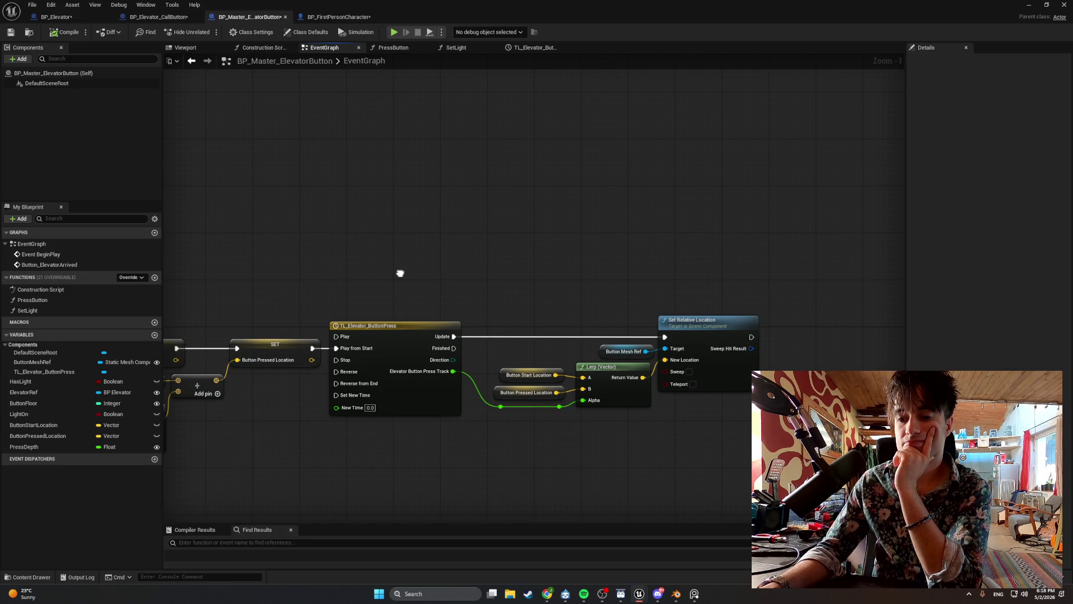
pyautogui.moveTo(400, 273); pyautogui.dragTo(434, 258)
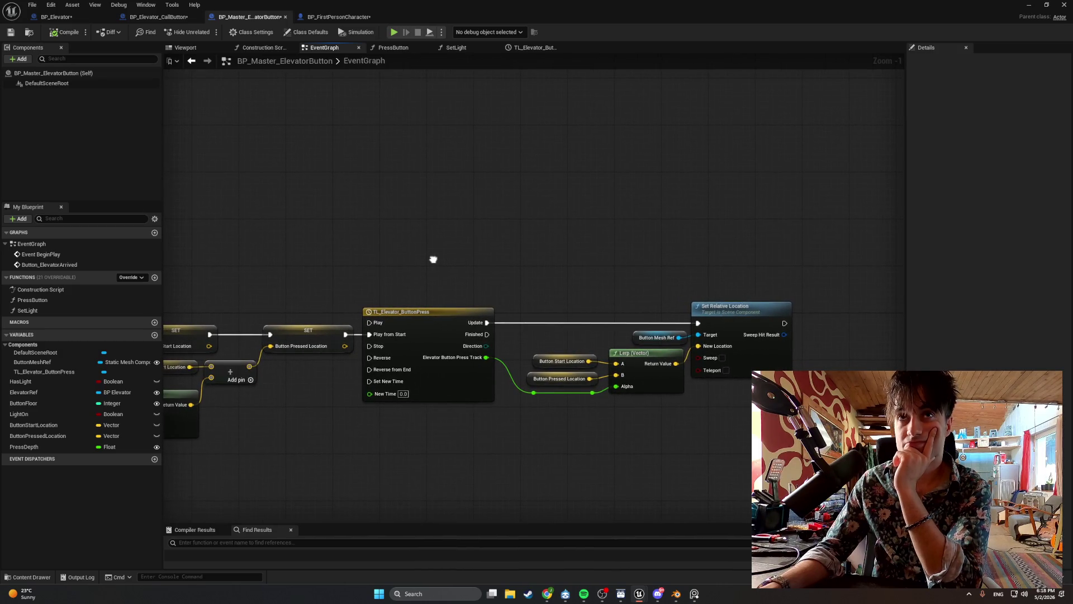
pyautogui.click(414, 51)
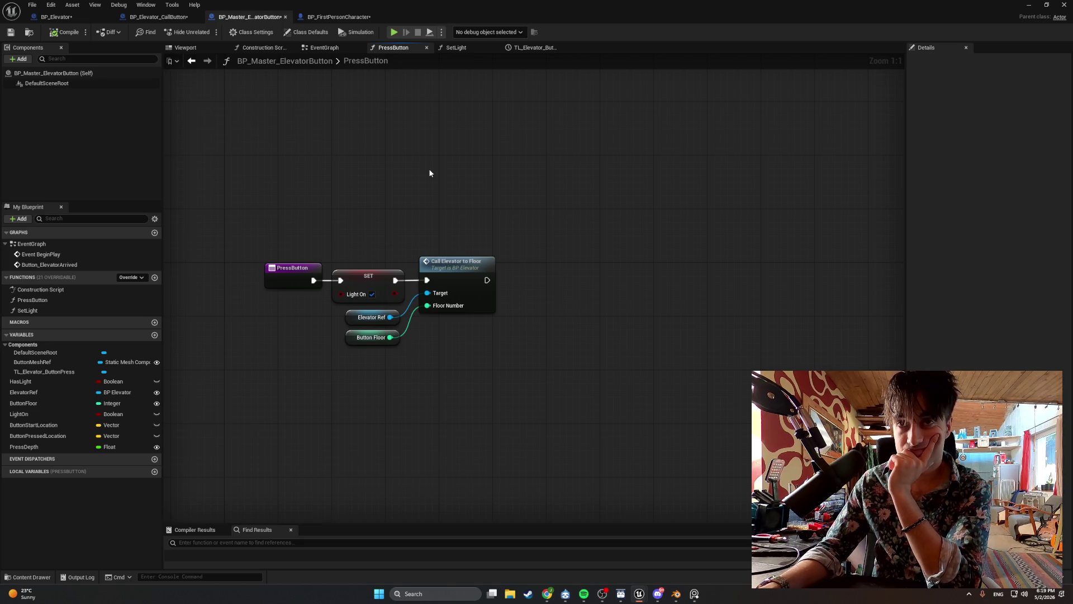
# - Shift Call Elevator to Floor and its Button Floor input right to make room after SET
pyautogui.moveTo(488, 199); pyautogui.dragTo(365, 359)
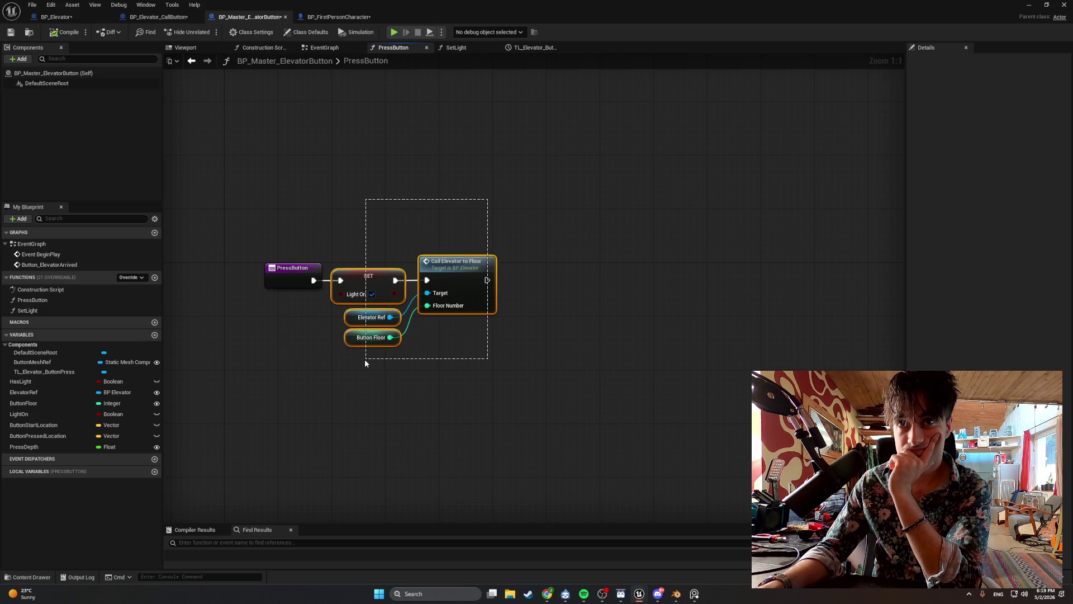
pyautogui.moveTo(365, 359); pyautogui.dragTo(365, 359)
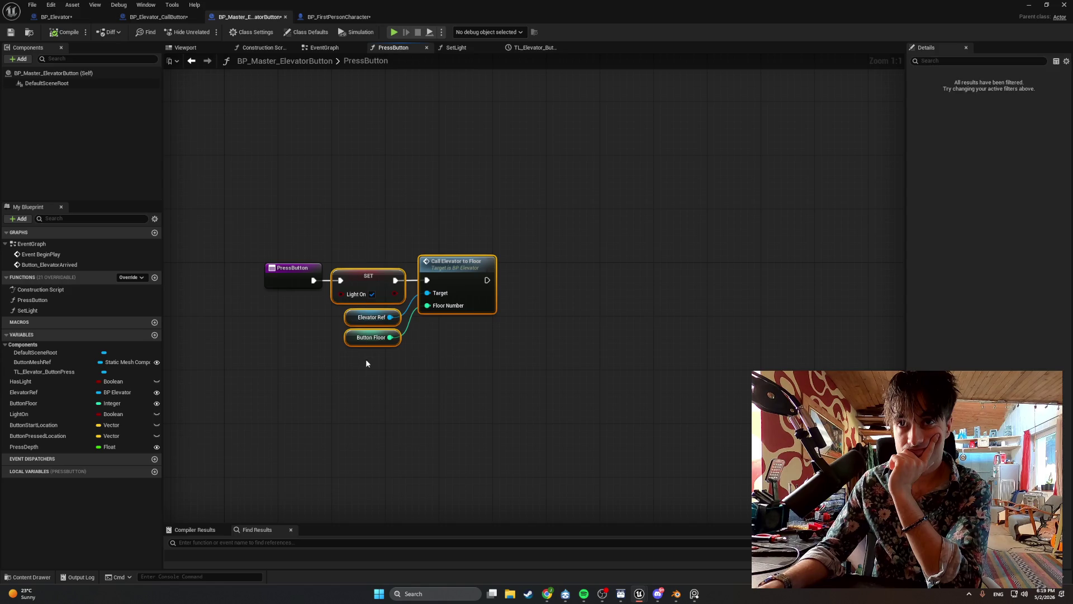
pyautogui.click(484, 368)
pyautogui.moveTo(485, 370)
pyautogui.mouseDown()
pyautogui.moveTo(431, 240)
pyautogui.moveTo(403, 210)
pyautogui.moveTo(364, 341)
pyautogui.moveTo(364, 321)
pyautogui.moveTo(392, 305)
pyautogui.mouseUp()
pyautogui.moveTo(446, 267); pyautogui.dragTo(682, 268)
pyautogui.click(503, 246)
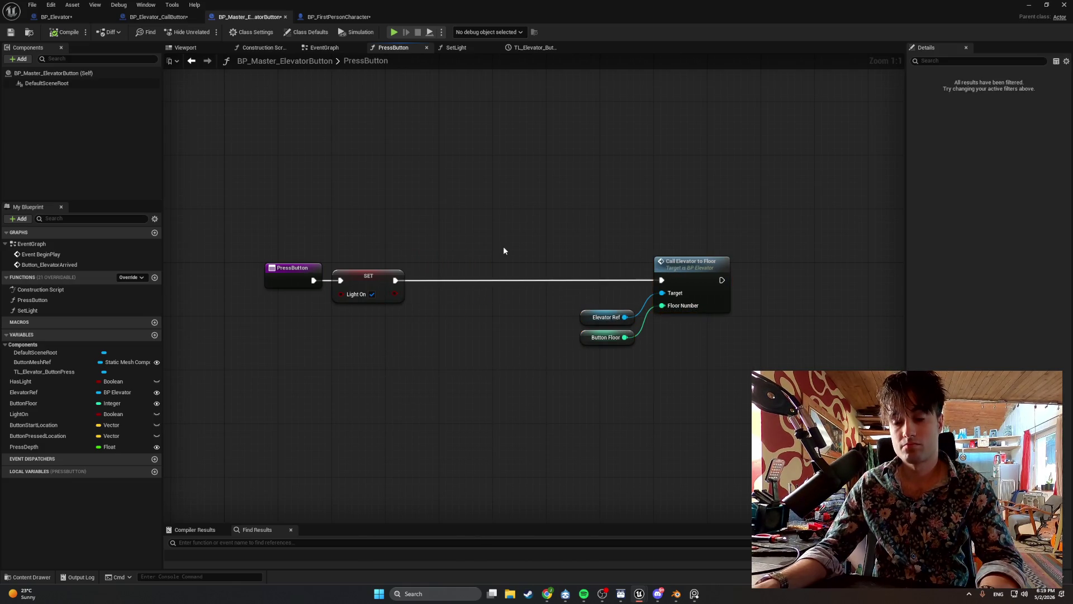
# - Insert a TL Elevator Button Press Update Func call between SET and Call Elevator to Floor
pyautogui.rightClick(438, 381)
pyautogui.write('TL')
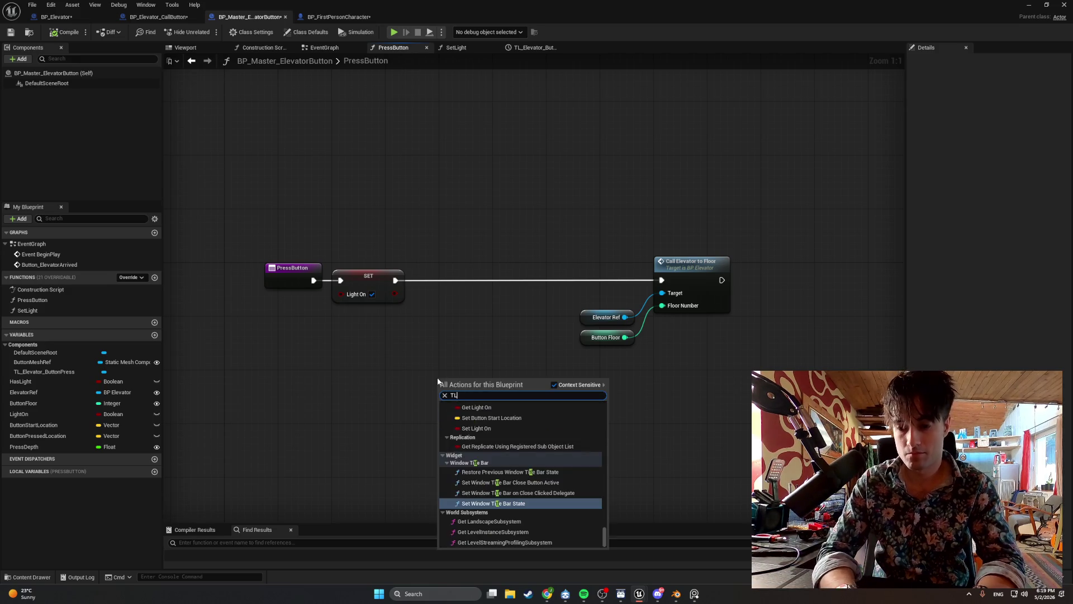
pyautogui.write('_ele')
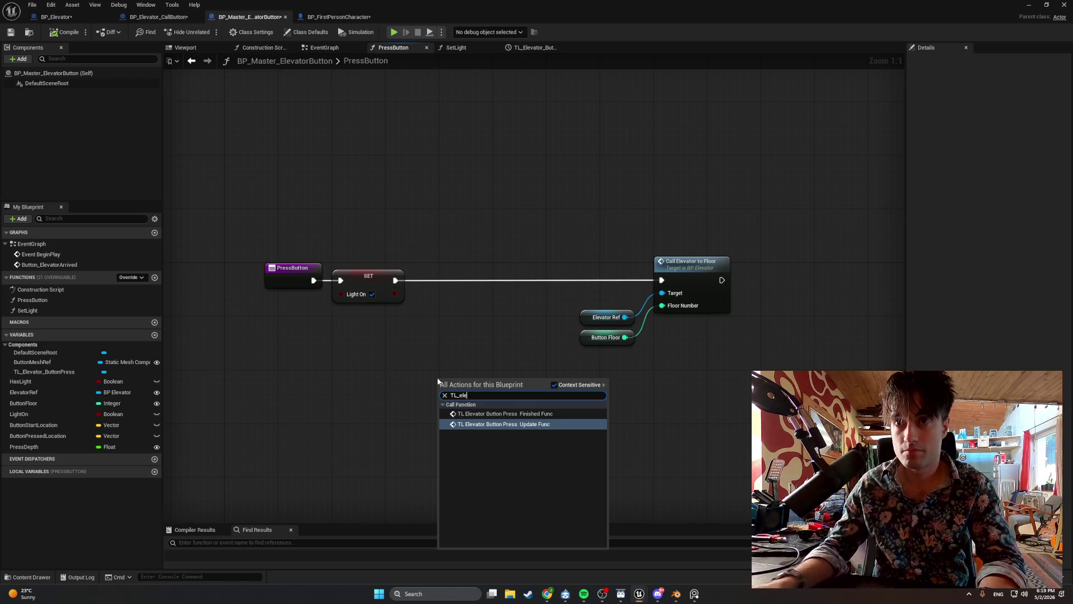
pyautogui.click(503, 424)
pyautogui.moveTo(487, 370); pyautogui.dragTo(486, 241)
pyautogui.moveTo(396, 280); pyautogui.dragTo(441, 280)
pyautogui.moveTo(544, 281); pyautogui.dragTo(662, 280)
pyautogui.moveTo(714, 376)
pyautogui.mouseDown()
pyautogui.moveTo(659, 256)
pyautogui.moveTo(582, 264)
pyautogui.mouseUp()
pyautogui.keyDown('shift'); pyautogui.click(465, 263); pyautogui.keyUp('shift')
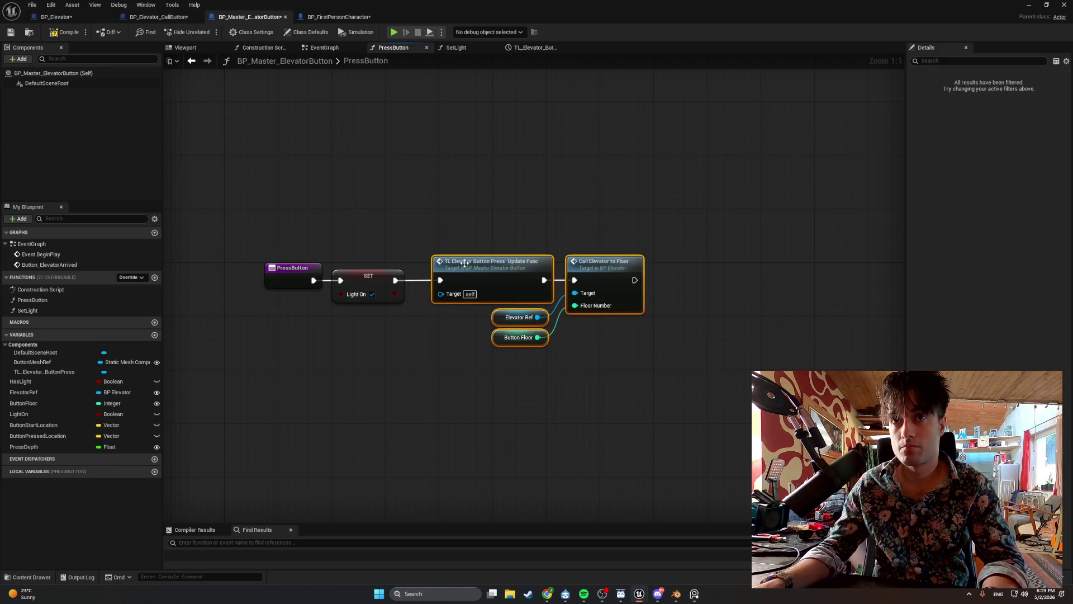
pyautogui.moveTo(465, 263); pyautogui.dragTo(446, 267)
pyautogui.click(424, 216)
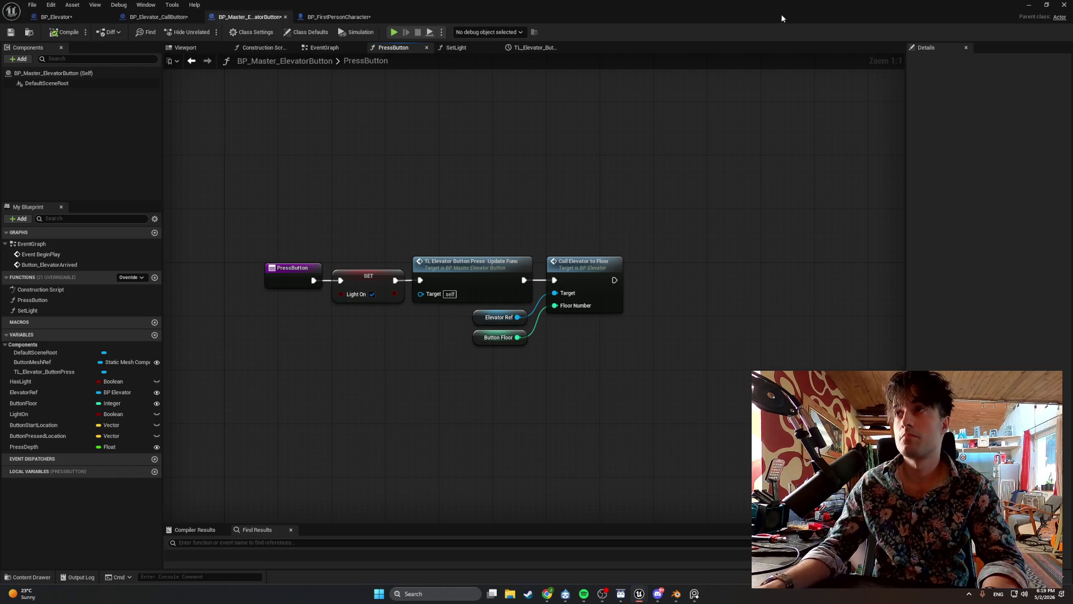
pyautogui.press('super')
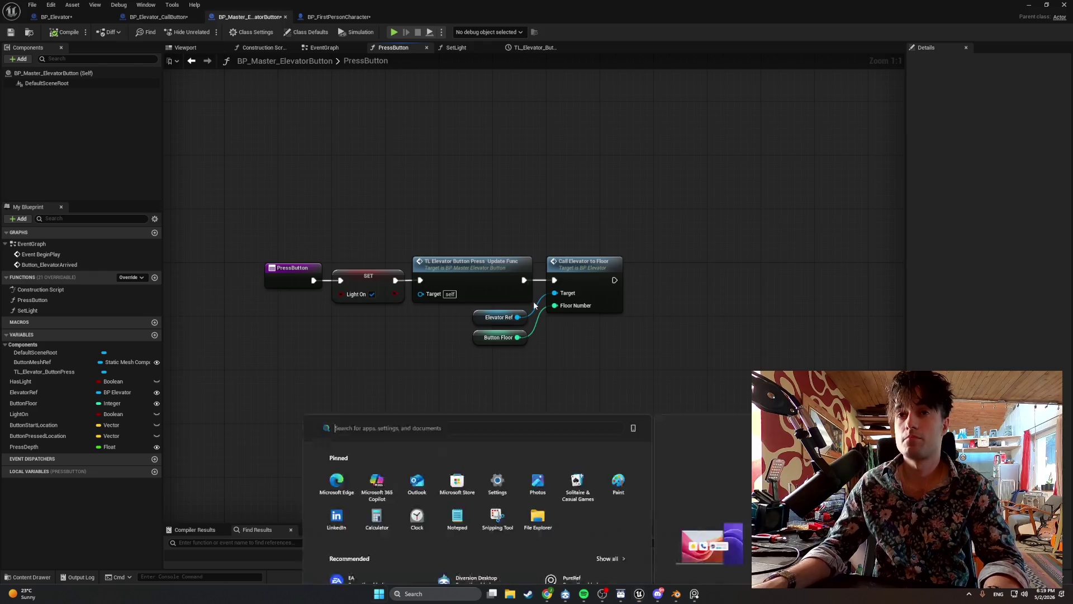
pyautogui.press('super+shift+s')
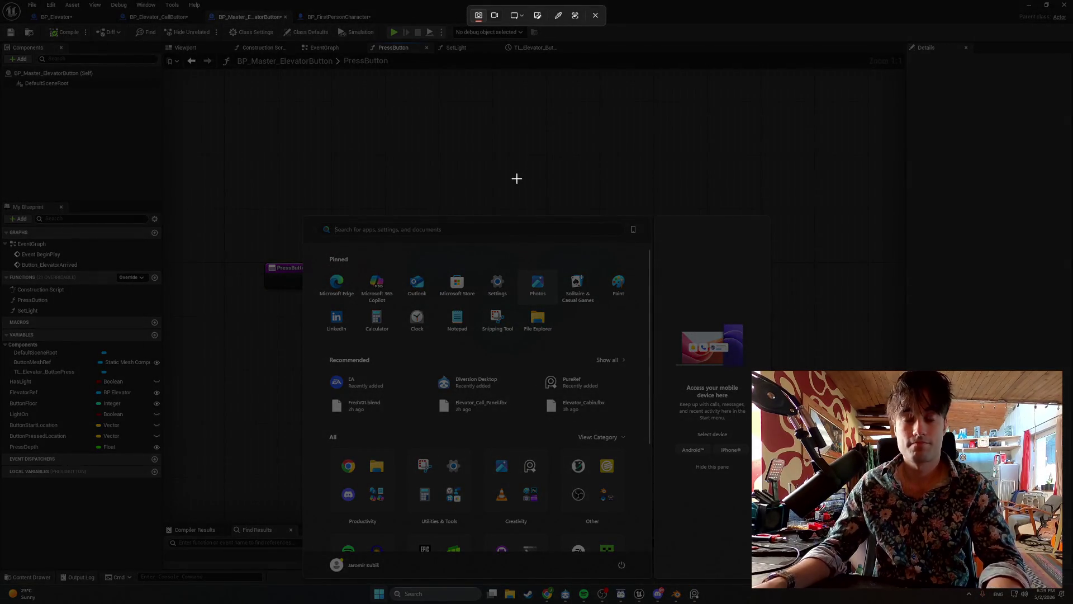
pyautogui.press('Escape')
pyautogui.press('super+shift+s')
pyautogui.moveTo(665, 375); pyautogui.dragTo(234, 195)
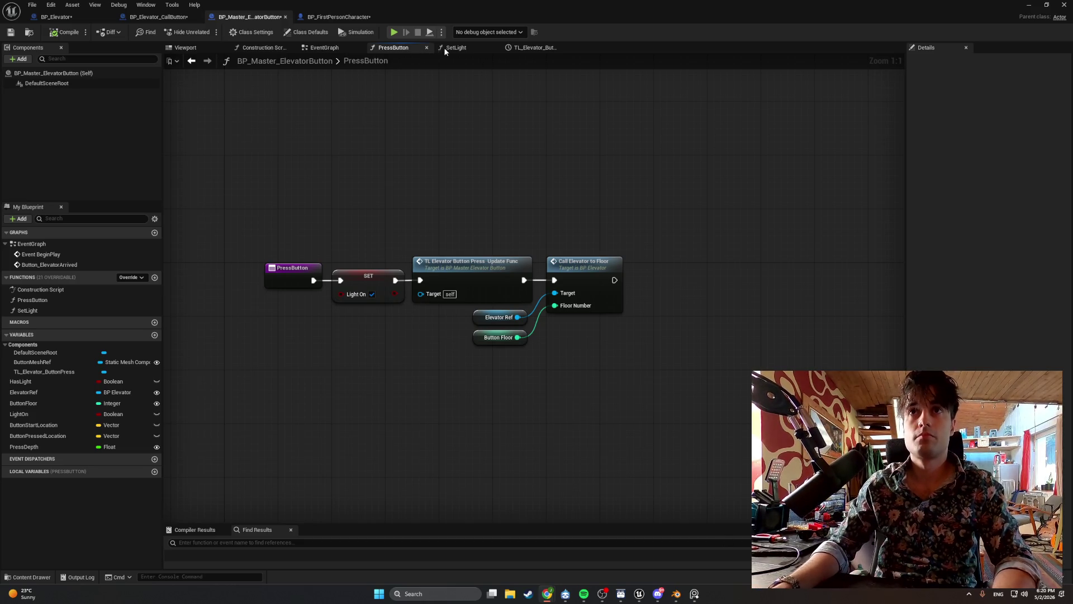
pyautogui.click(324, 47)
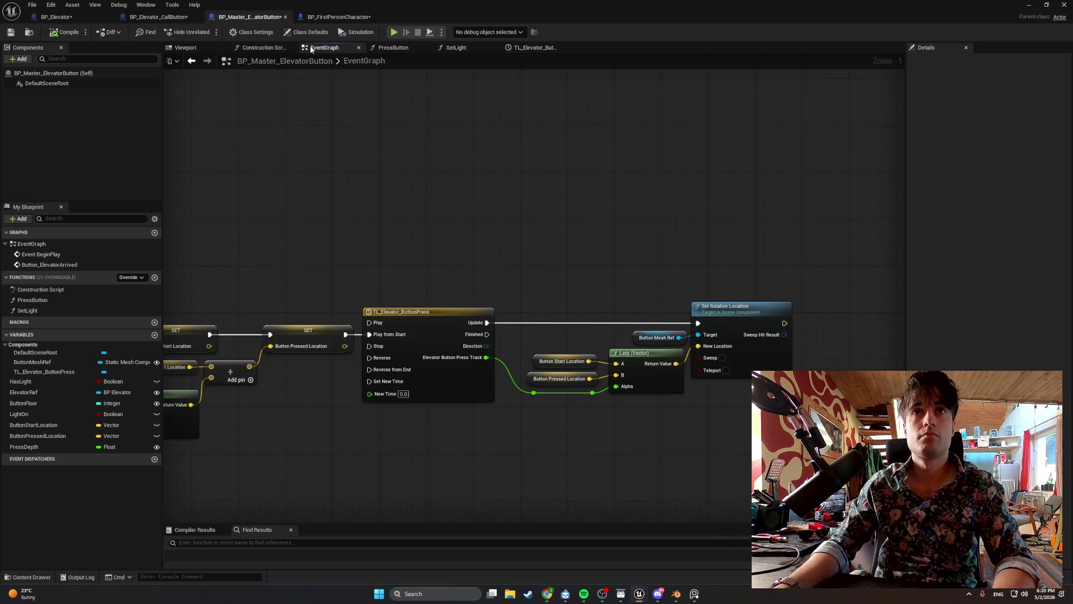
pyautogui.press('super+shift+s')
pyautogui.moveTo(511, 427); pyautogui.dragTo(330, 283)
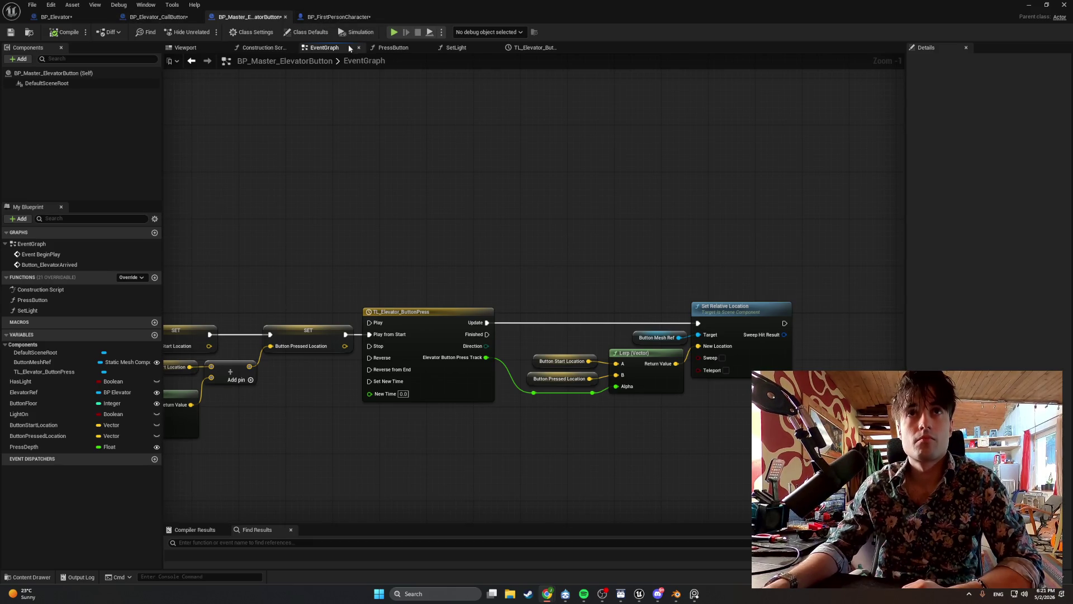
pyautogui.click(395, 48)
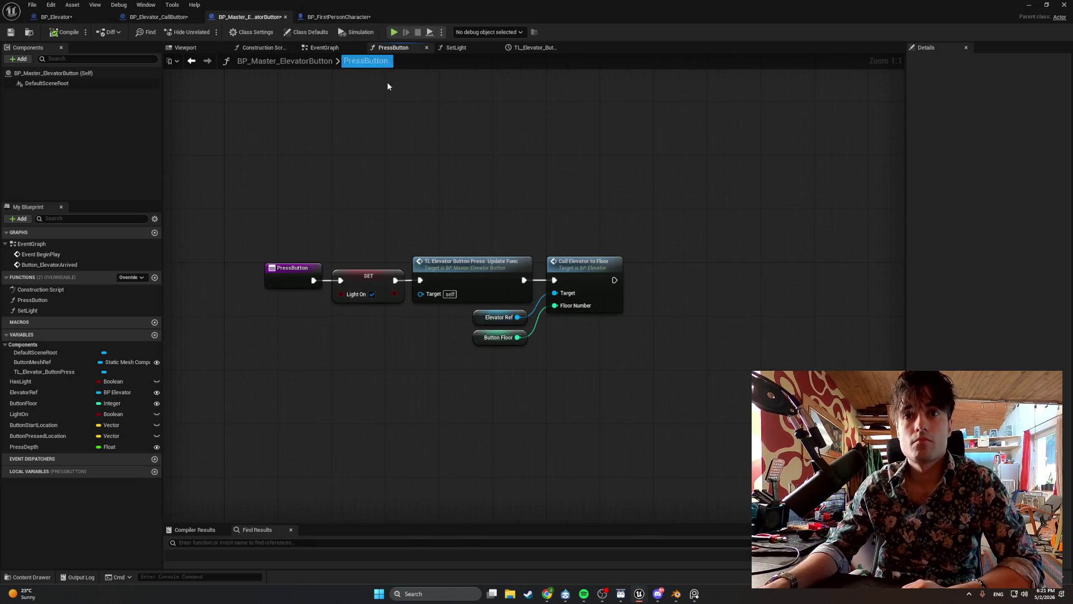
pyautogui.rightClick(429, 194)
pyautogui.write('TL ele')
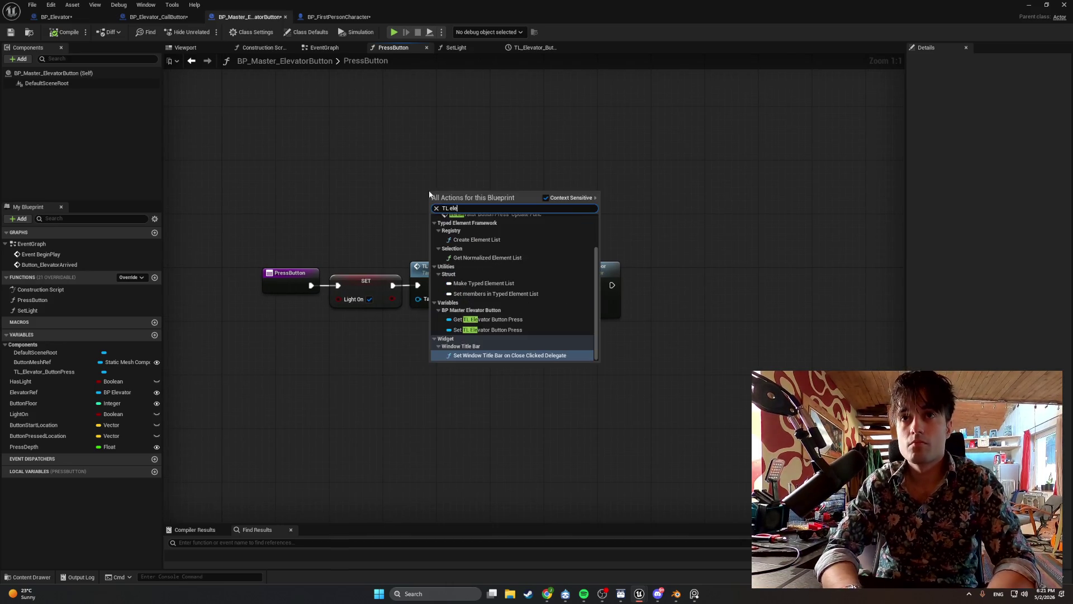
pyautogui.press('BackSpace')
pyautogui.press('BackSpace')
pyautogui.press('BackSpace')
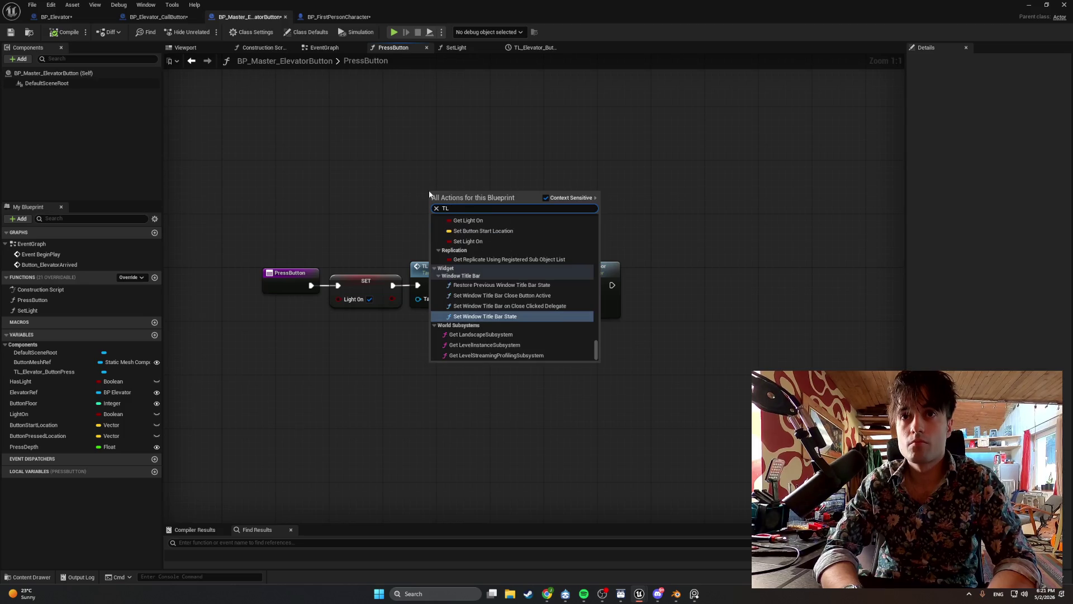
pyautogui.click(390, 207)
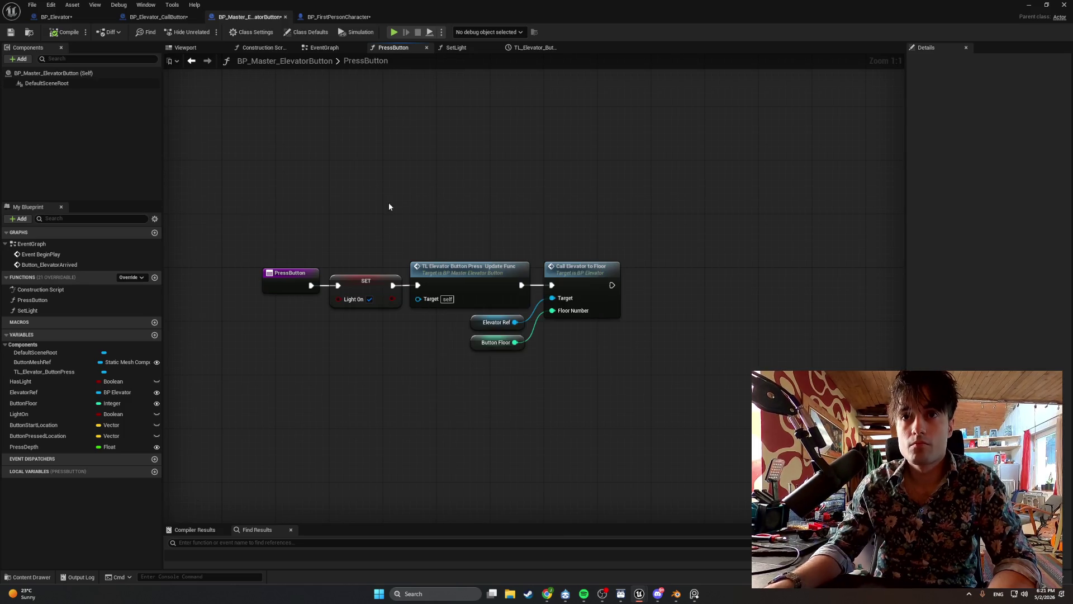
pyautogui.rightClick(423, 196)
pyautogui.write('TL ele')
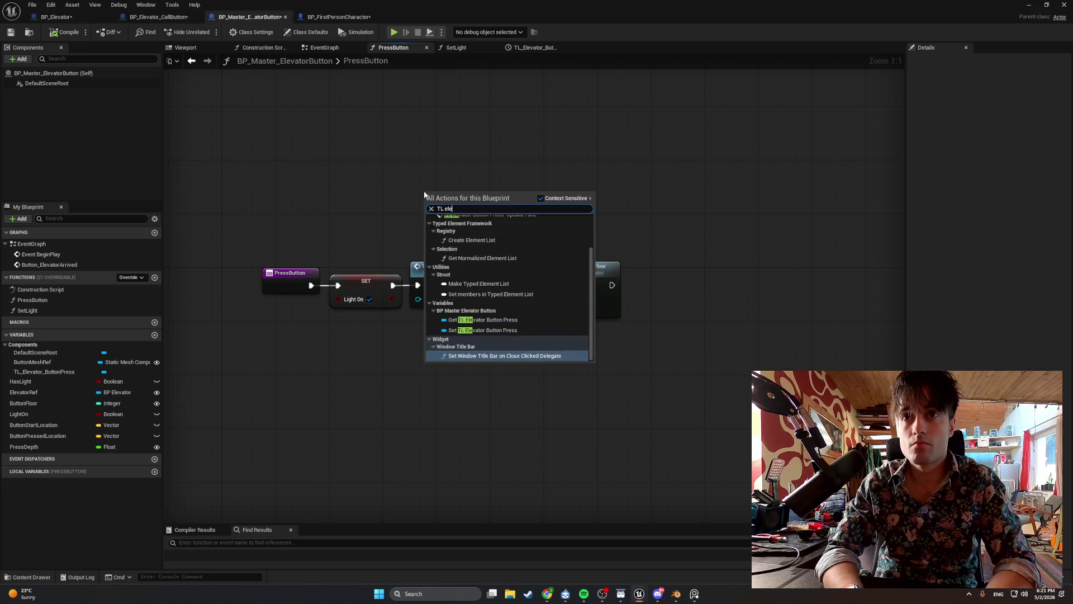
pyautogui.write('vator')
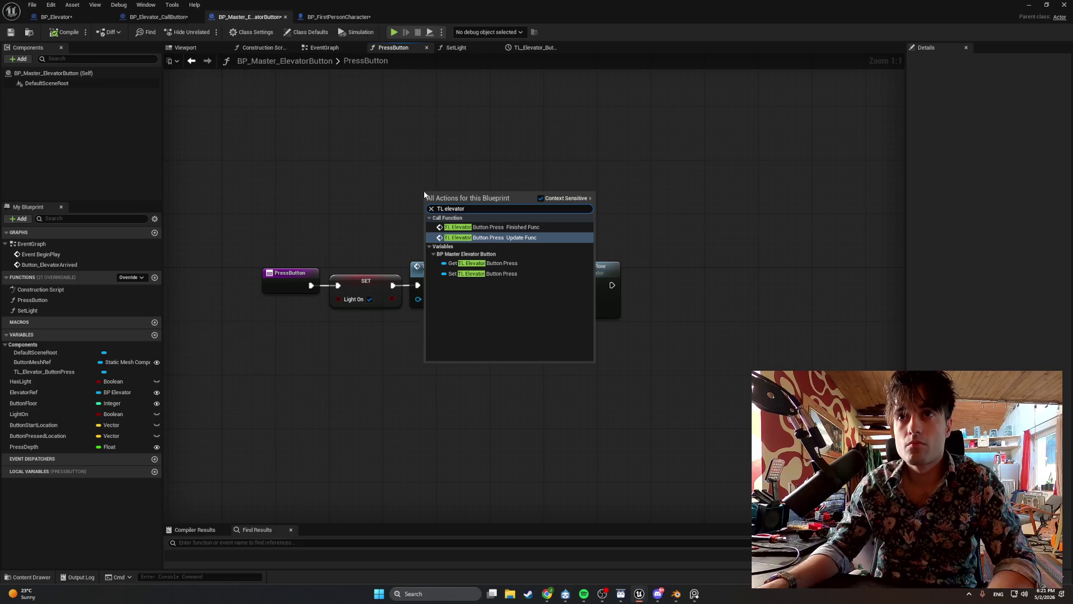
pyautogui.click(391, 183)
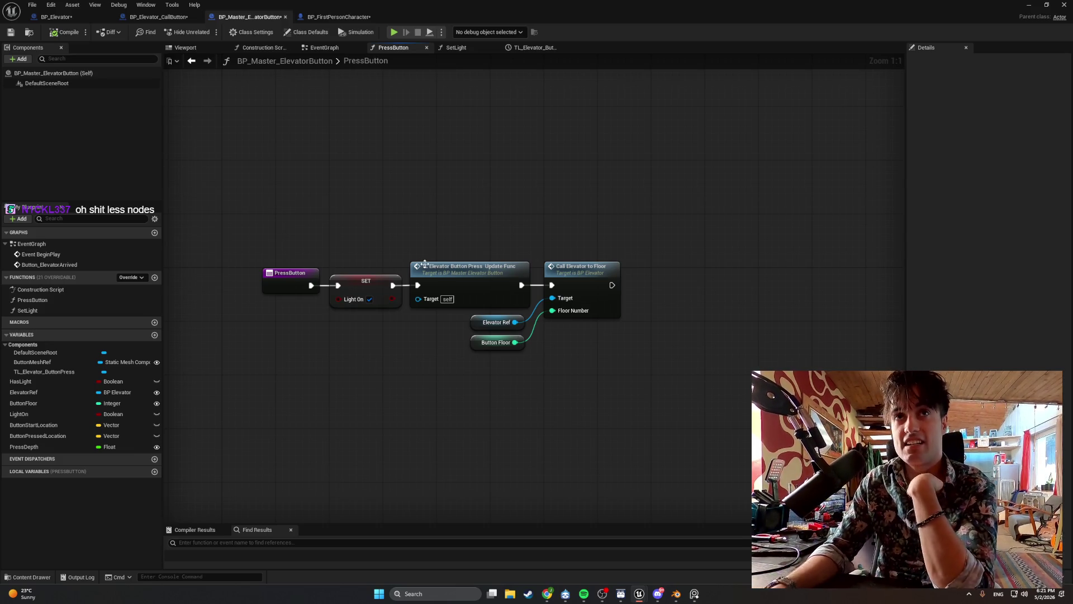
# - Review the EventGraph chain, then the SetLight, PressButton, Construction Script and Viewport tabs
pyautogui.click(325, 47)
pyautogui.moveTo(372, 173); pyautogui.dragTo(643, 188)
pyautogui.scroll(-5, 643, 188)
pyautogui.moveTo(528, 209); pyautogui.dragTo(377, 200)
pyautogui.scroll(2, 376, 200)
pyautogui.click(478, 50)
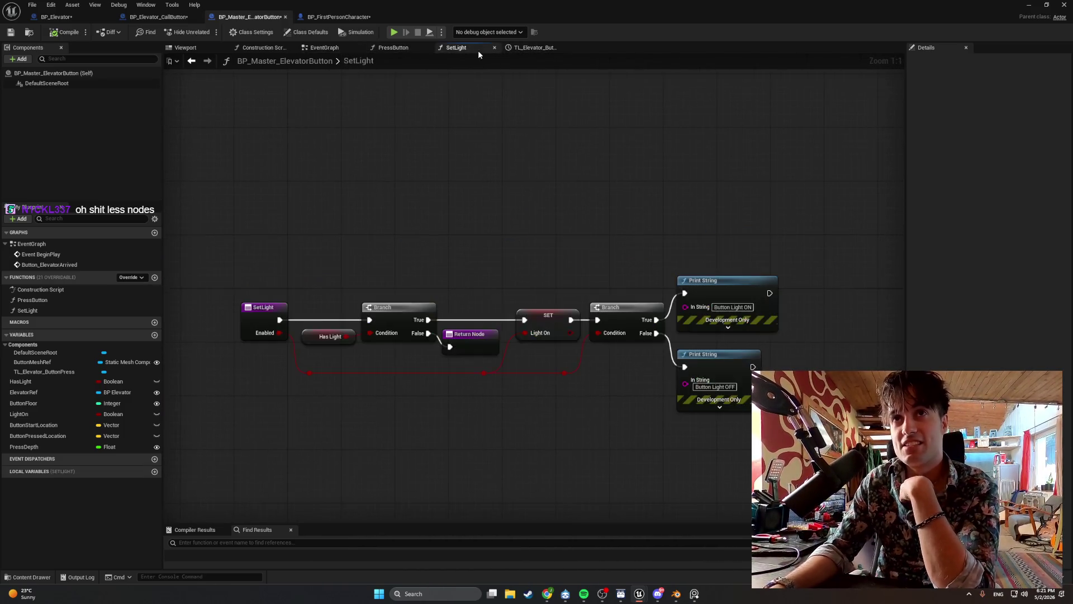
pyautogui.click(393, 48)
pyautogui.click(324, 49)
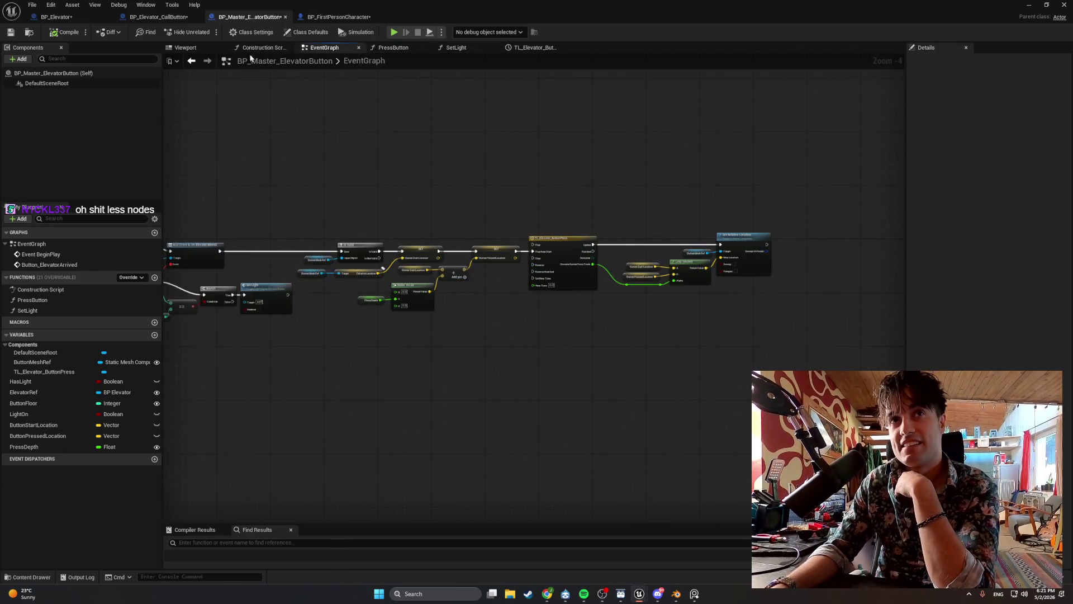
pyautogui.click(259, 49)
pyautogui.click(185, 47)
pyautogui.click(275, 49)
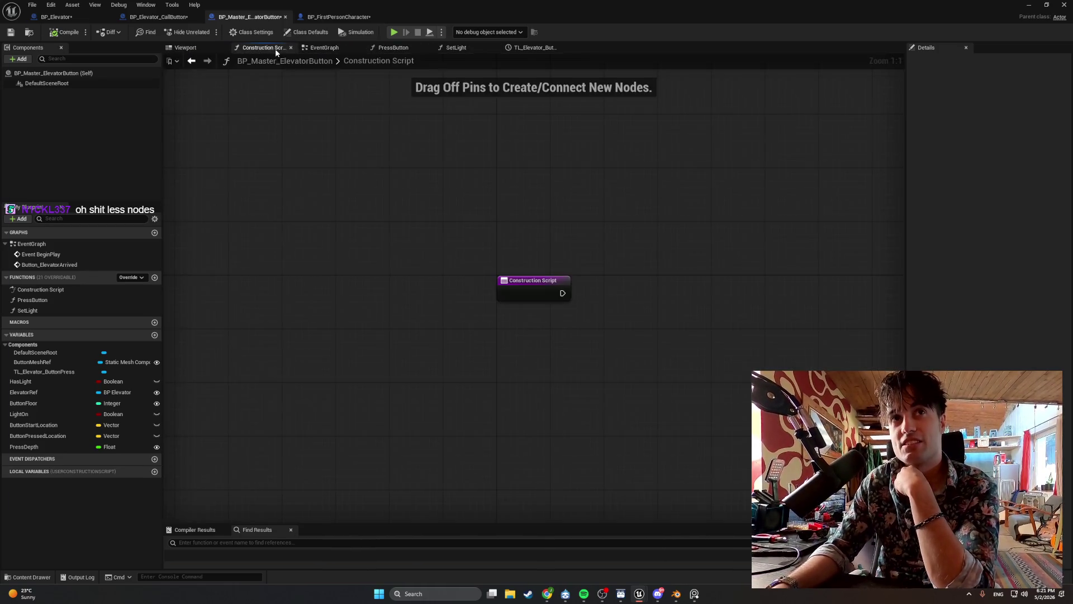
# - Check BP_Elevator_CallButton, then return and view the TL_Elevator_ButtonPress timeline curve
pyautogui.click(148, 16)
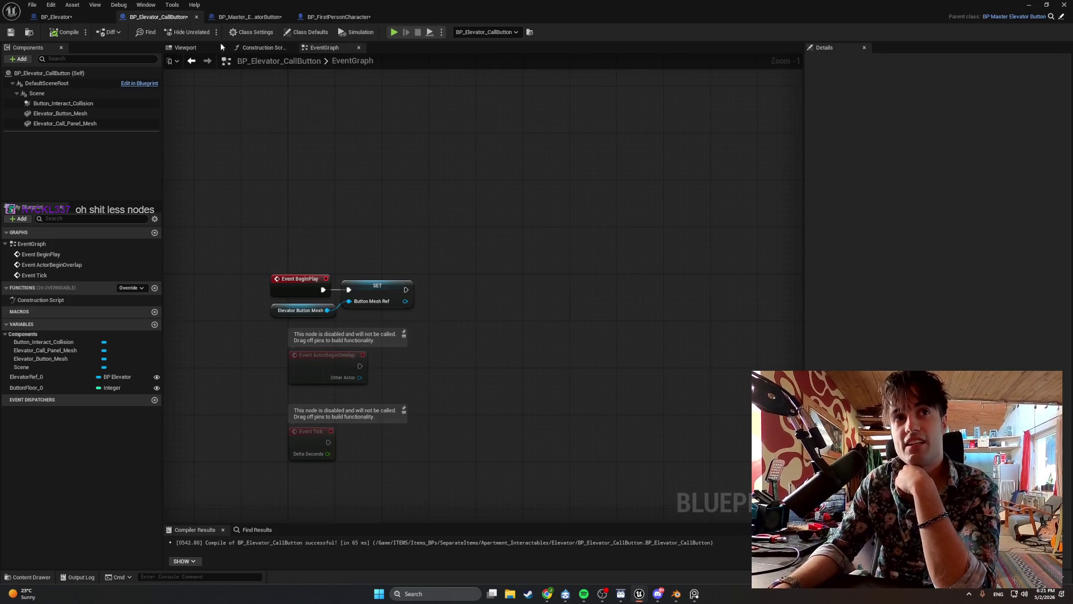
pyautogui.click(250, 16)
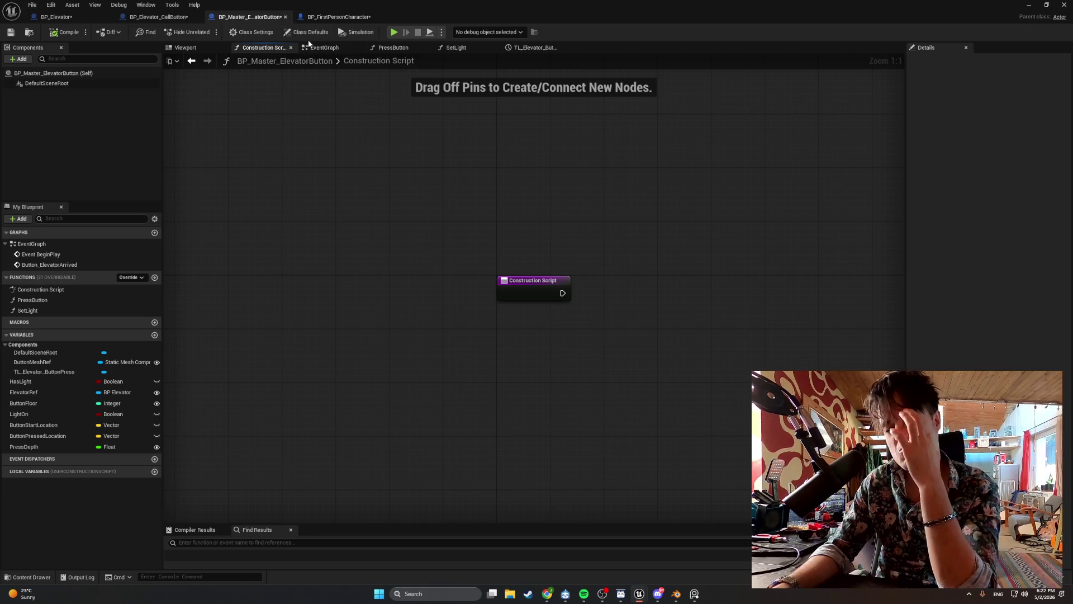
pyautogui.click(322, 48)
pyautogui.click(412, 49)
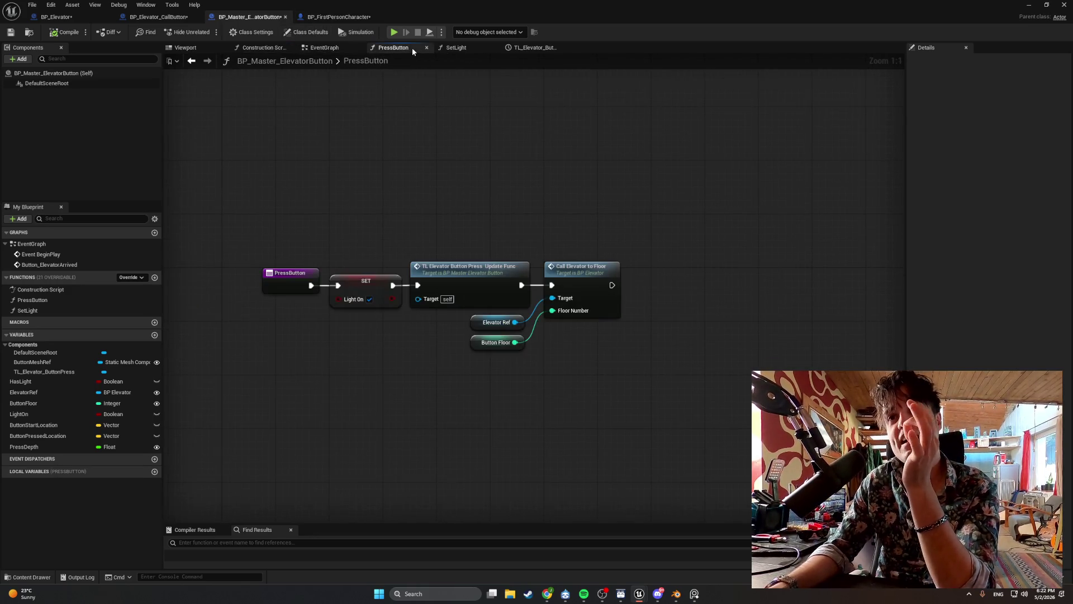
pyautogui.click(454, 48)
pyautogui.click(534, 47)
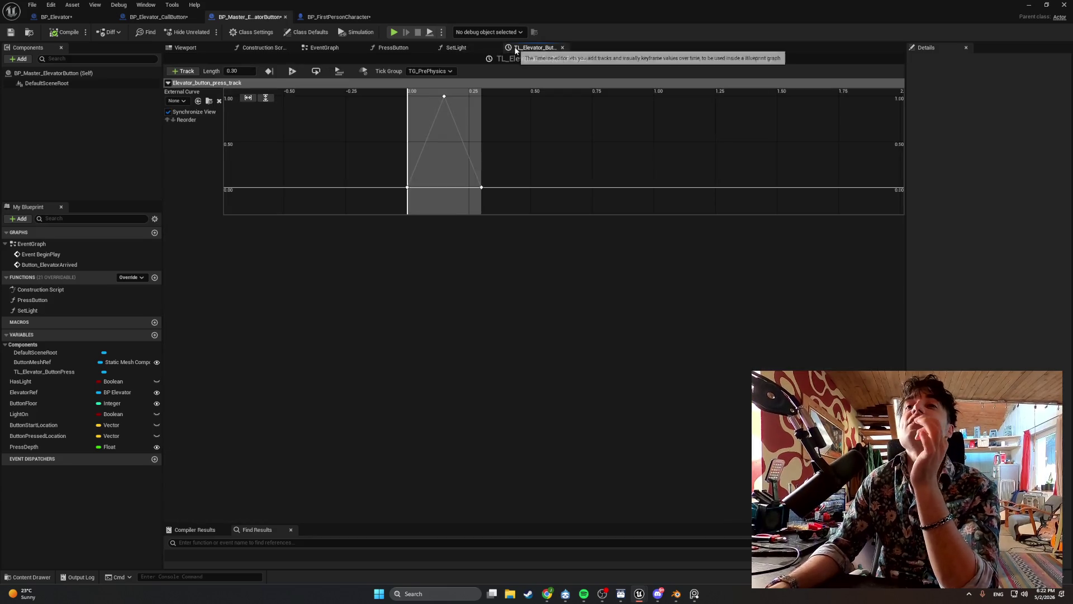
# - Glance at SetLight, then return to the PressButton function graph
pyautogui.click(472, 48)
pyautogui.click(383, 47)
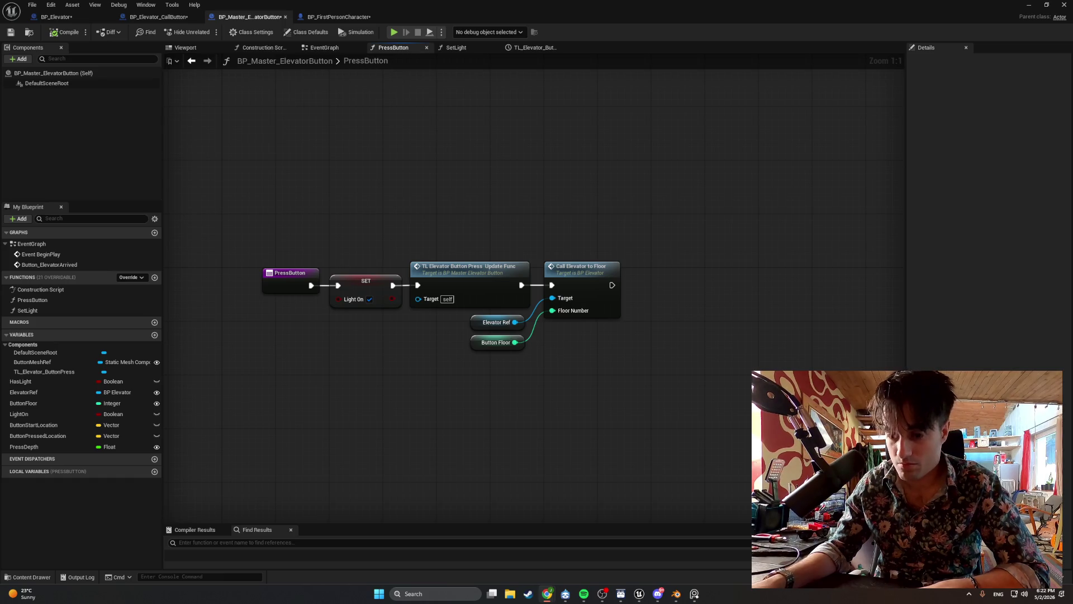
# - Remove the timeline update call so SET leads straight into Call Elevator to Floor
pyautogui.click(479, 273)
pyautogui.press('Delete')
pyautogui.moveTo(544, 273); pyautogui.dragTo(467, 266)
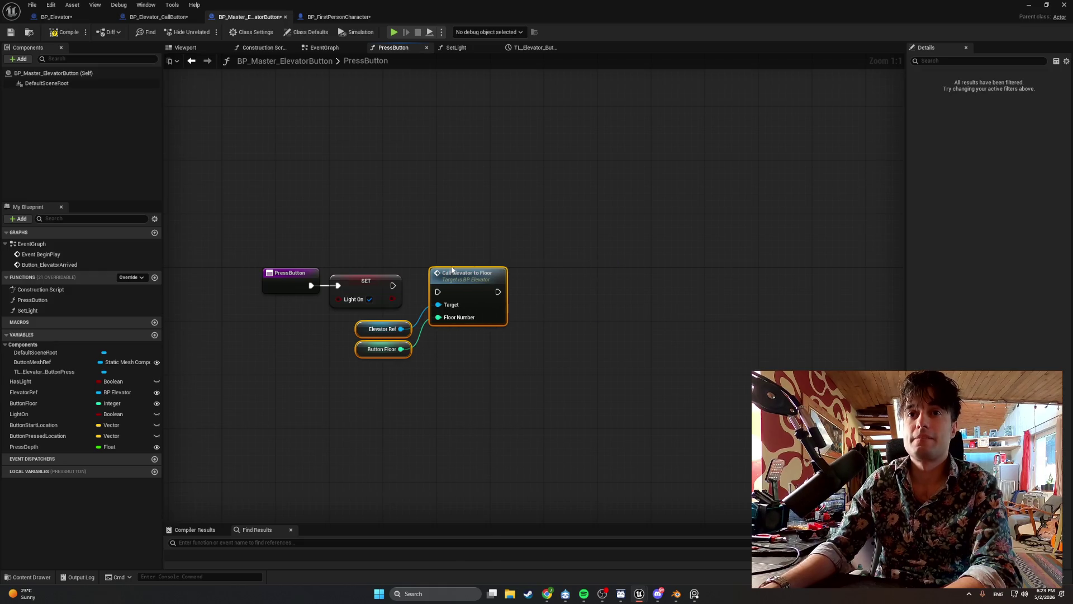
pyautogui.moveTo(393, 286); pyautogui.dragTo(438, 285)
pyautogui.click(423, 203)
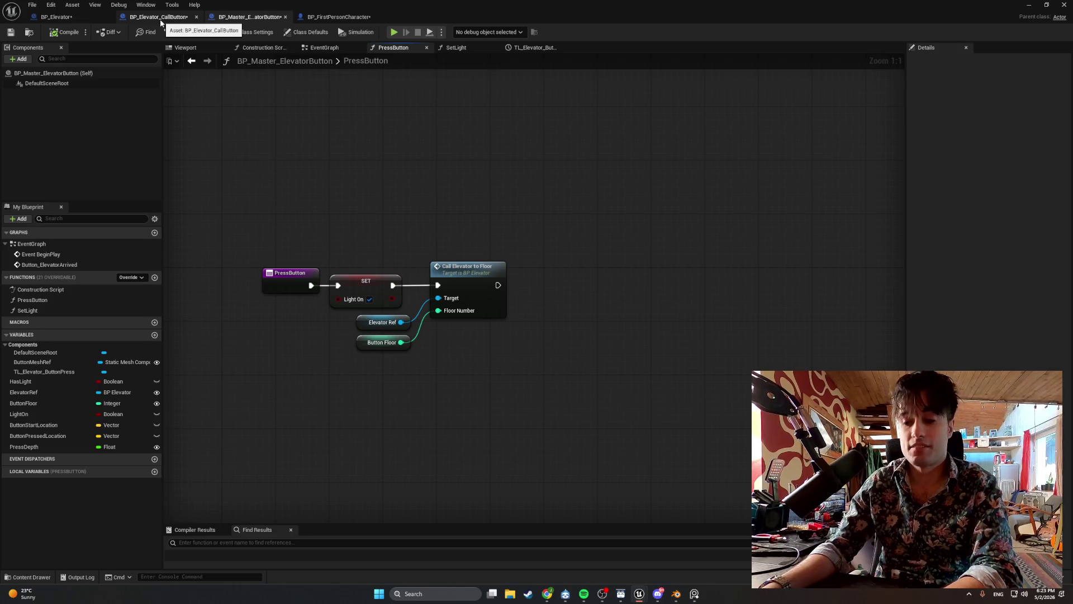
# - Add a custom event named 'PlayButtonPress' in the EventGraph
pyautogui.click(319, 47)
pyautogui.rightClick(420, 316)
pyautogui.write('creat s')
pyautogui.press('BackSpace')
pyautogui.press('BackSpace')
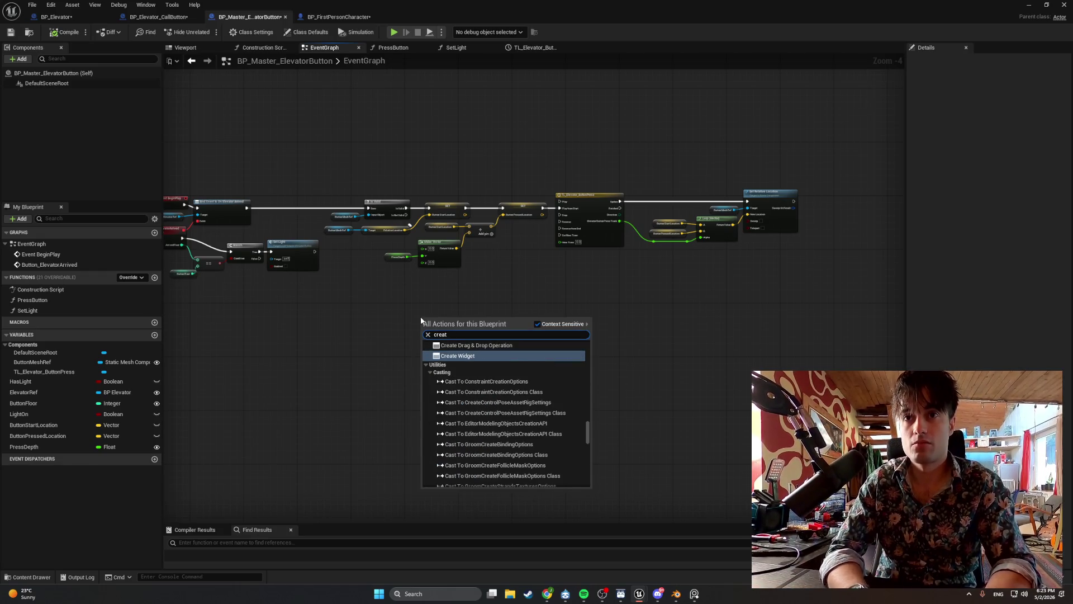
pyautogui.write('e cust')
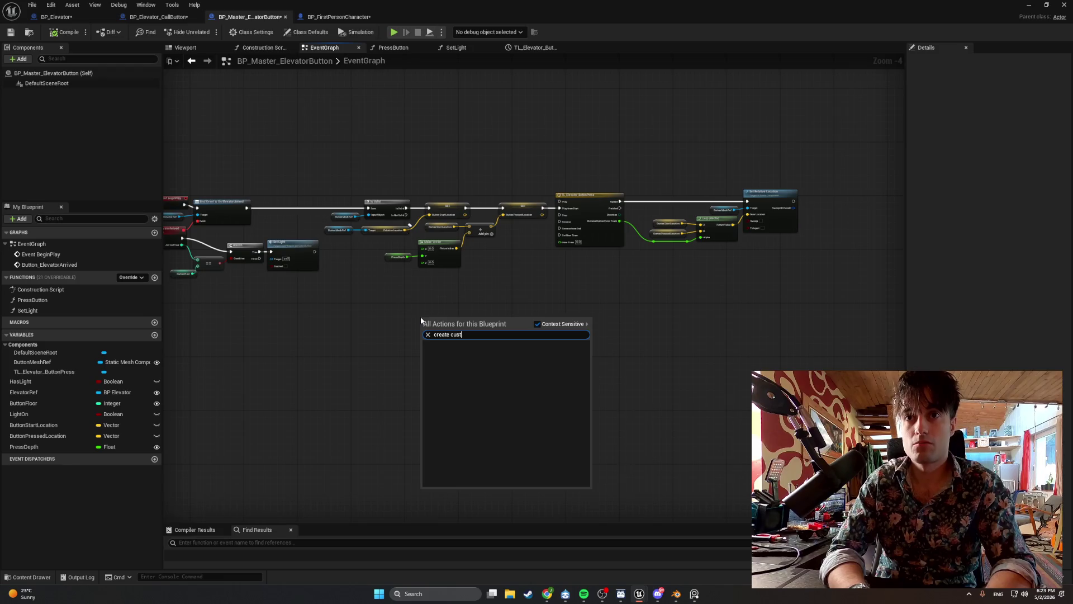
pyautogui.press('BackSpace')
pyautogui.press('BackSpace')
pyautogui.press('BackSpace')
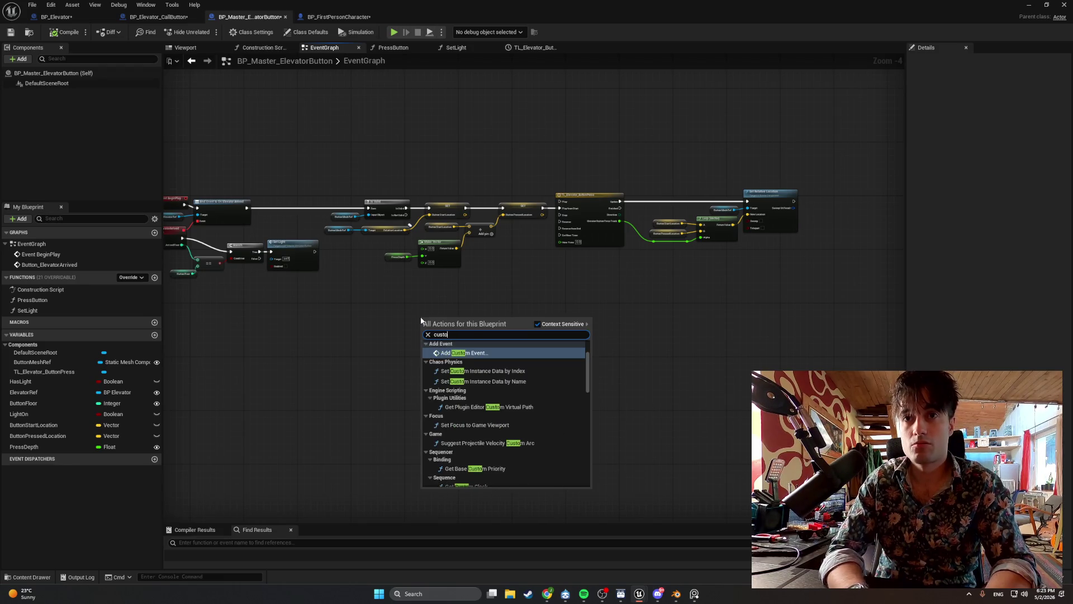
pyautogui.press('Escape')
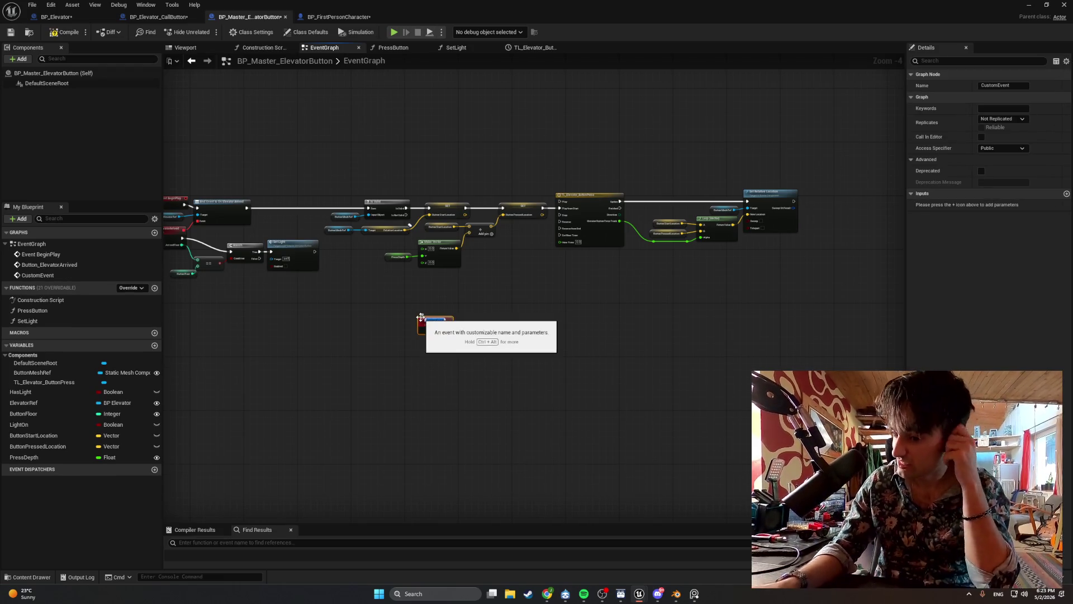
pyautogui.write('P')
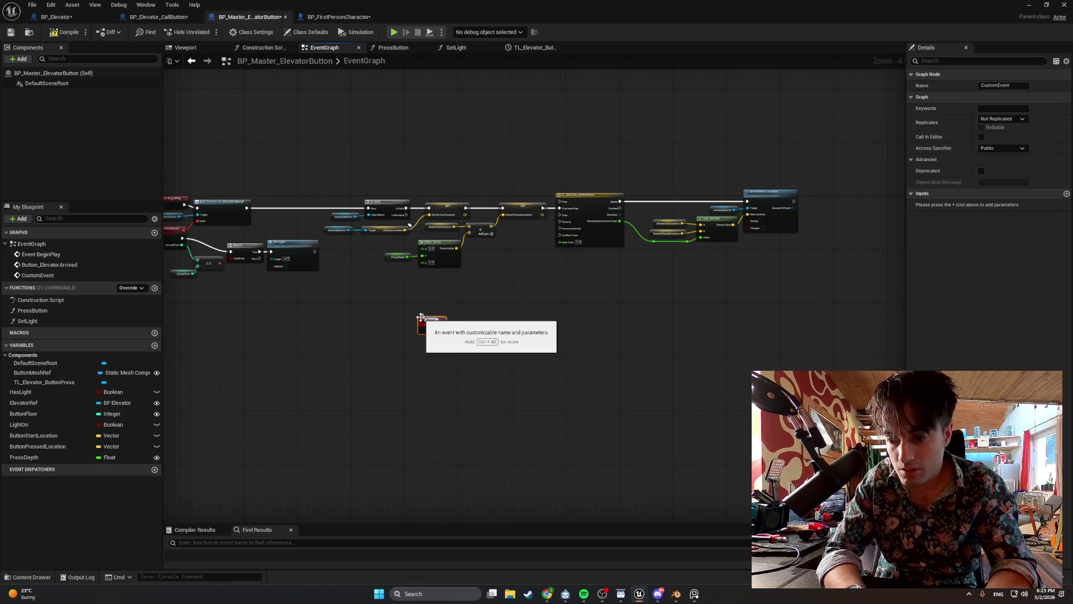
pyautogui.scroll(5, 421, 316)
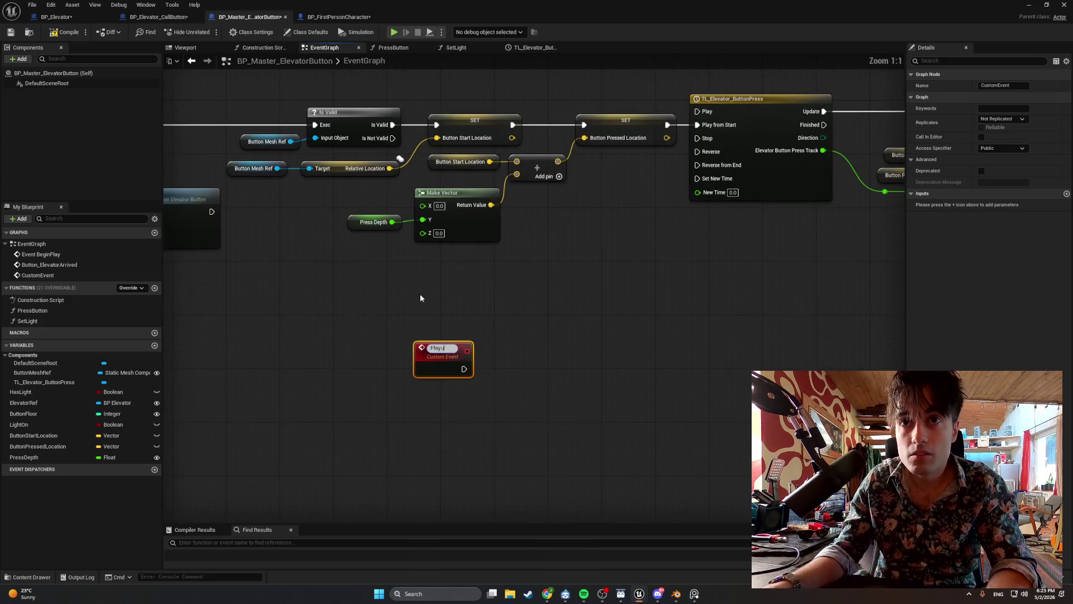
pyautogui.write('uttonPress')
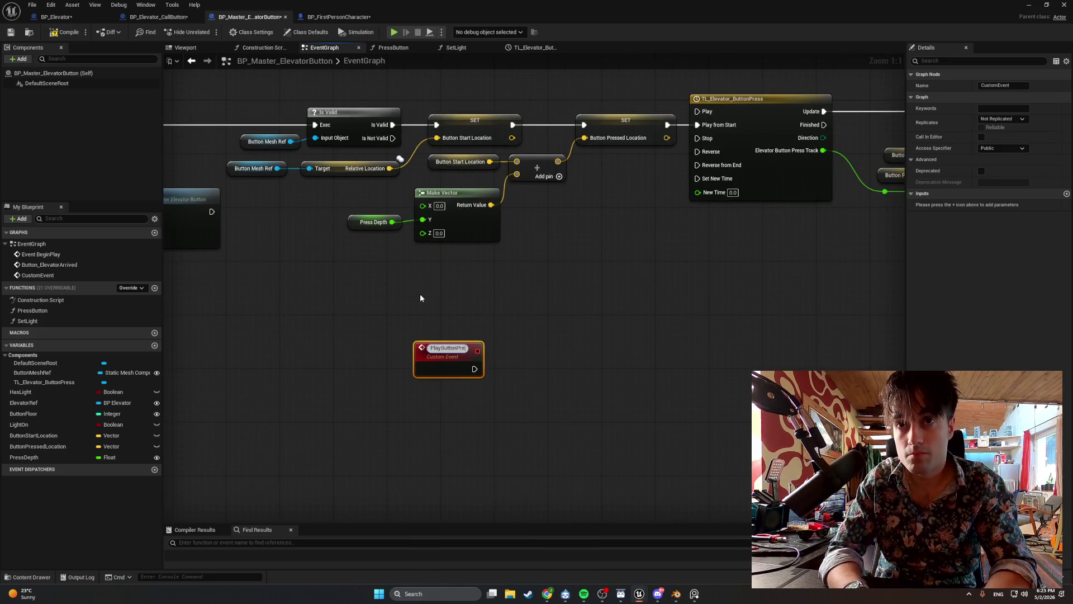
pyautogui.press('Return')
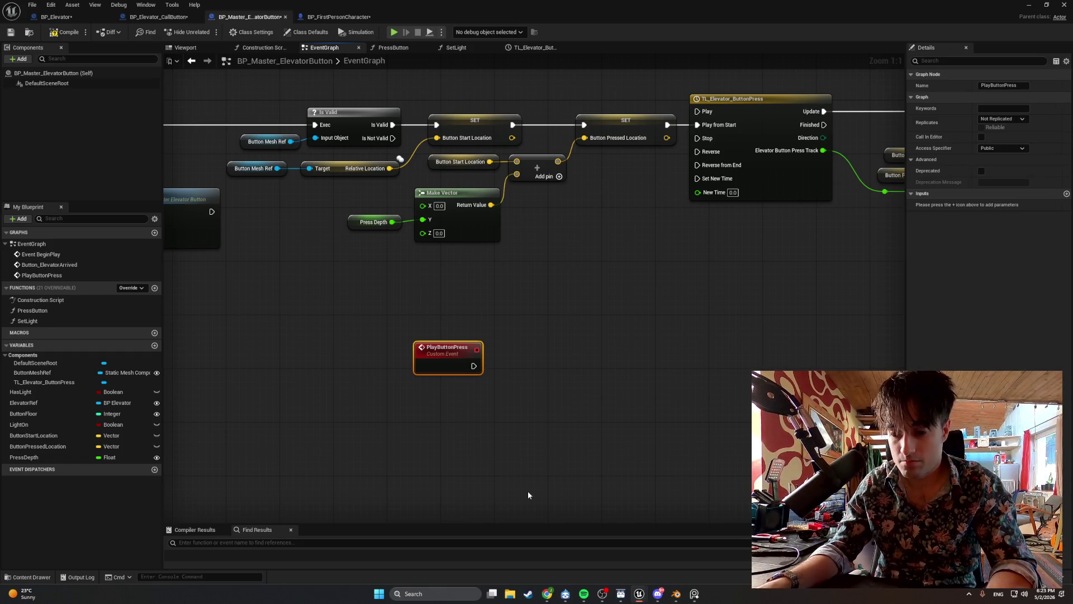
# - Connect PlayButtonPress to the timeline's Play from Start, tidy the nodes and capture the graph
pyautogui.moveTo(519, 443); pyautogui.dragTo(507, 479)
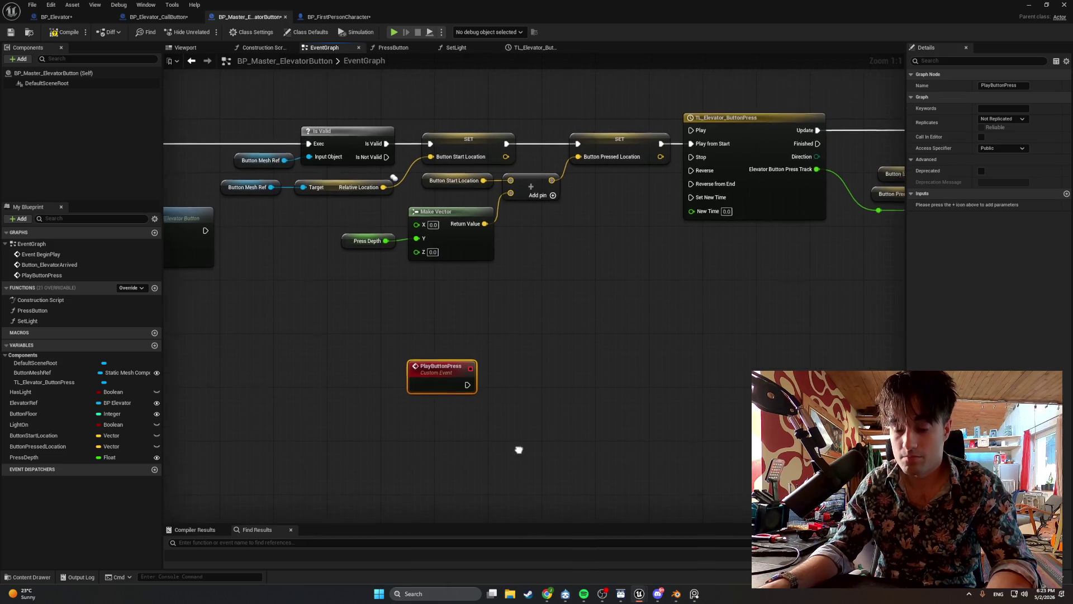
pyautogui.moveTo(432, 394)
pyautogui.mouseDown()
pyautogui.moveTo(565, 318)
pyautogui.moveTo(601, 214)
pyautogui.moveTo(541, 372)
pyautogui.mouseUp()
pyautogui.moveTo(542, 291); pyautogui.dragTo(596, 233)
pyautogui.scroll(-2, 481, 338)
pyautogui.moveTo(378, 370)
pyautogui.mouseDown()
pyautogui.moveTo(568, 287)
pyautogui.moveTo(747, 288)
pyautogui.mouseUp()
pyautogui.moveTo(482, 256); pyautogui.dragTo(495, 253)
pyautogui.click(659, 271)
pyautogui.moveTo(670, 273); pyautogui.dragTo(679, 275)
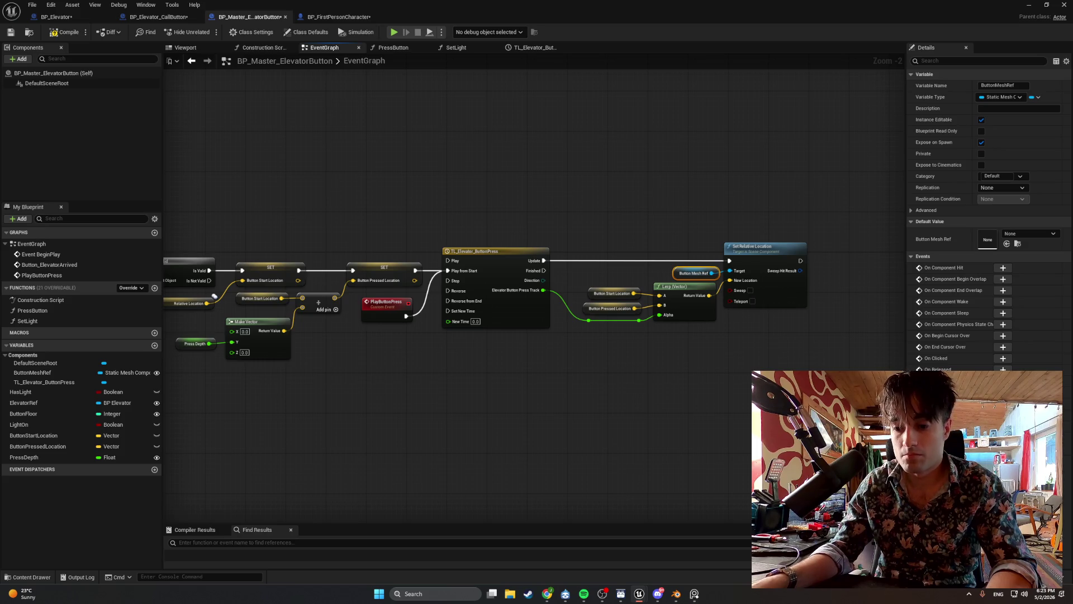
pyautogui.press('super+shift+s')
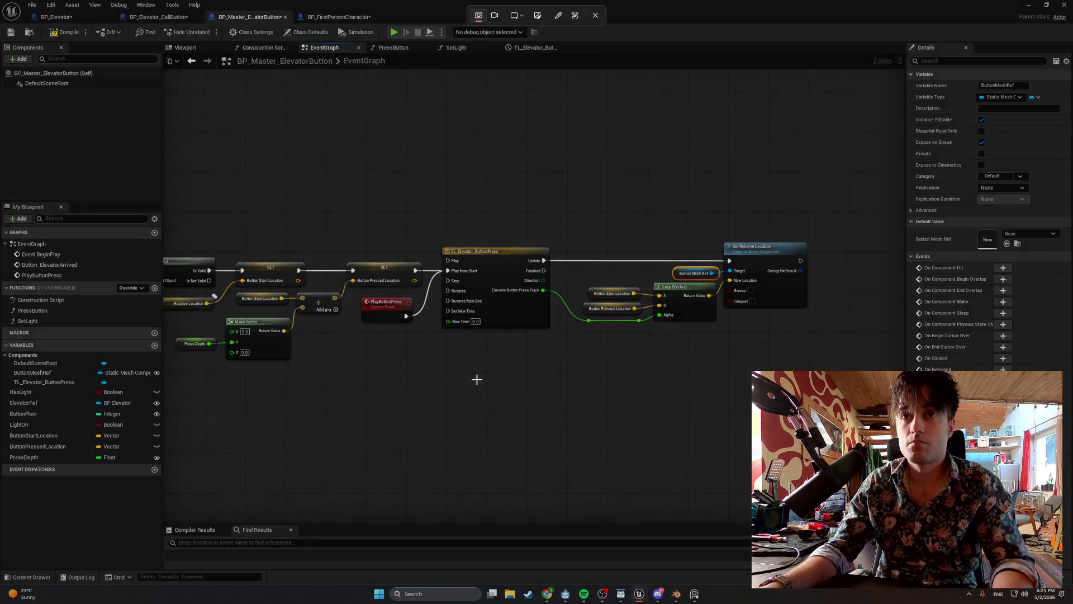
pyautogui.moveTo(502, 275); pyautogui.dragTo(205, 215)
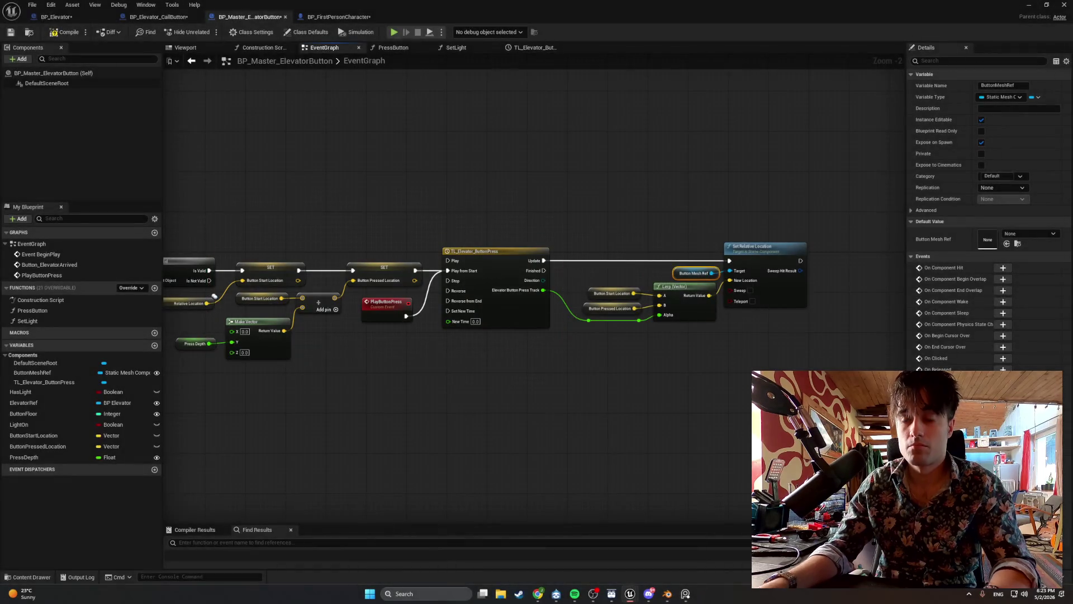
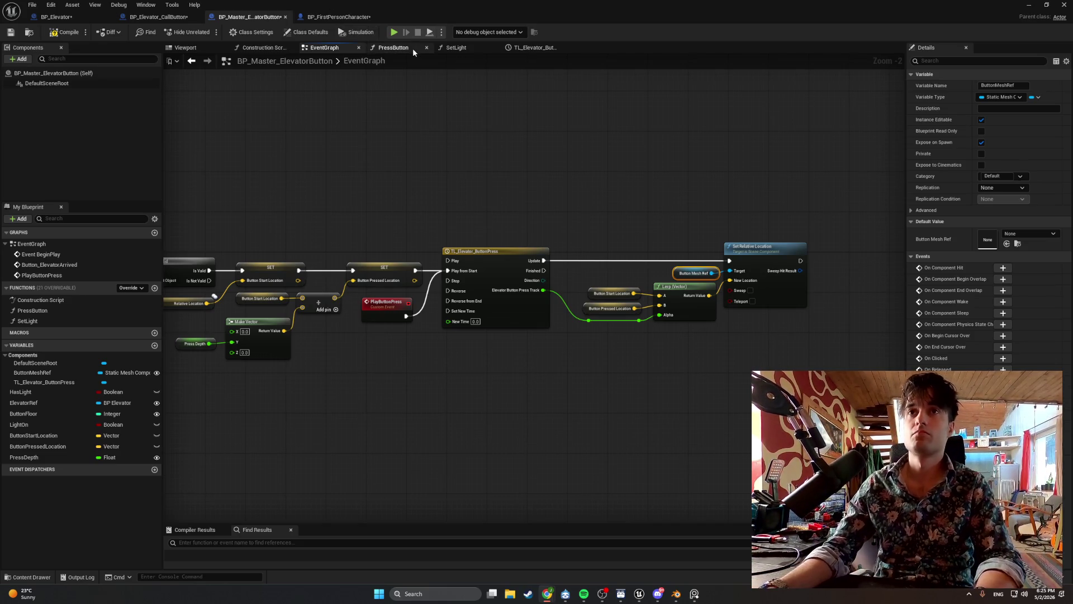
# - In PressButton, move the Call Elevator to Floor nodes right and break their link from SET
pyautogui.click(408, 47)
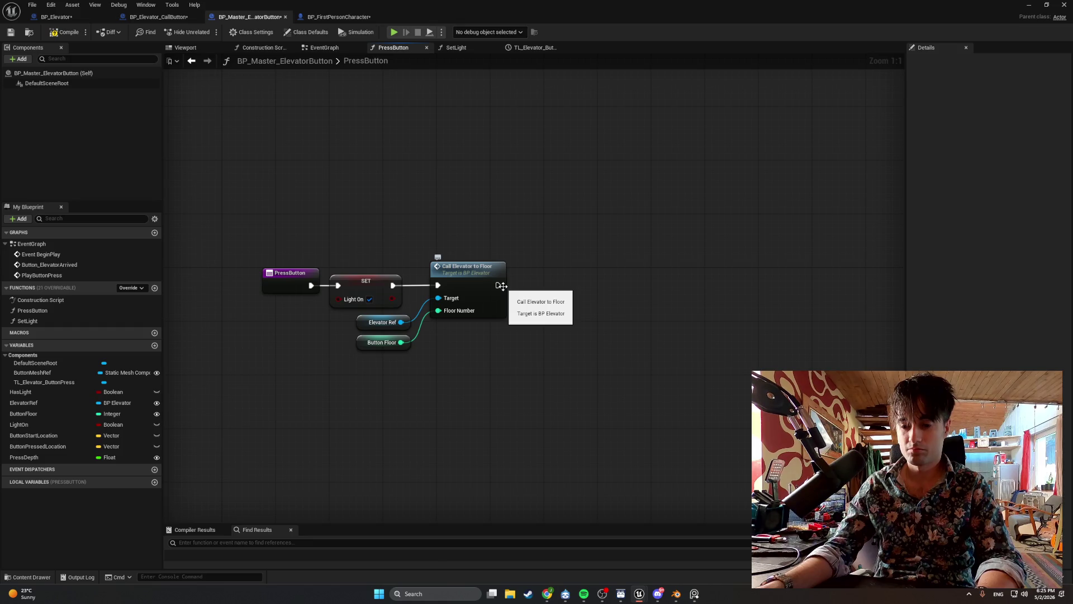
pyautogui.moveTo(499, 241)
pyautogui.mouseDown()
pyautogui.moveTo(398, 390)
pyautogui.moveTo(408, 390)
pyautogui.mouseUp()
pyautogui.moveTo(448, 271); pyautogui.dragTo(576, 270)
pyautogui.click(458, 287)
pyautogui.keyDown('alt'); pyautogui.click(459, 284); pyautogui.keyUp('alt')
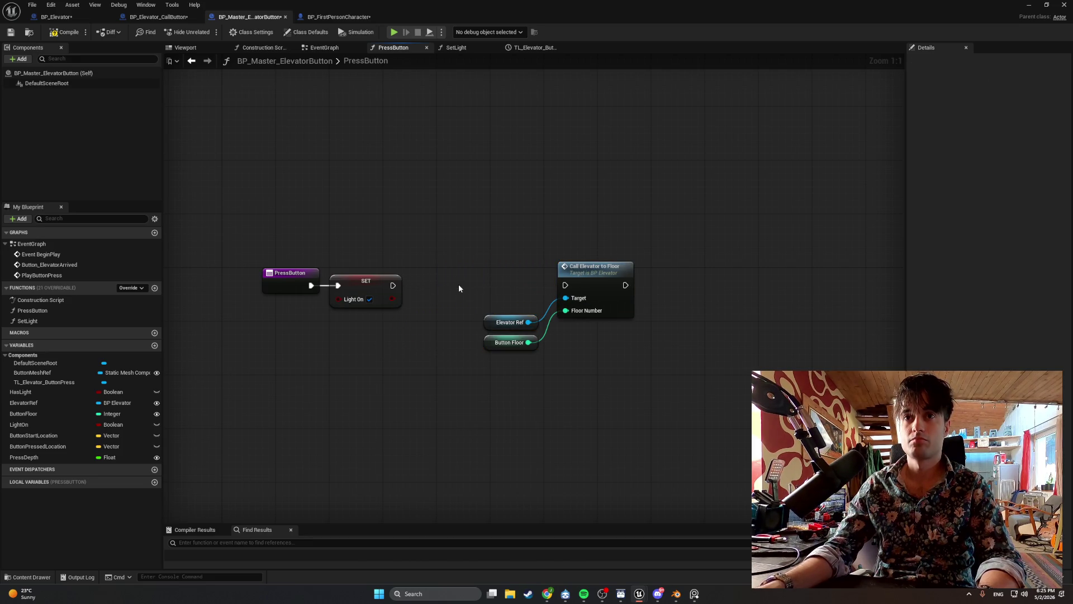
# - Add a Play Button Press node wired after the SET Light On node
pyautogui.click(316, 48)
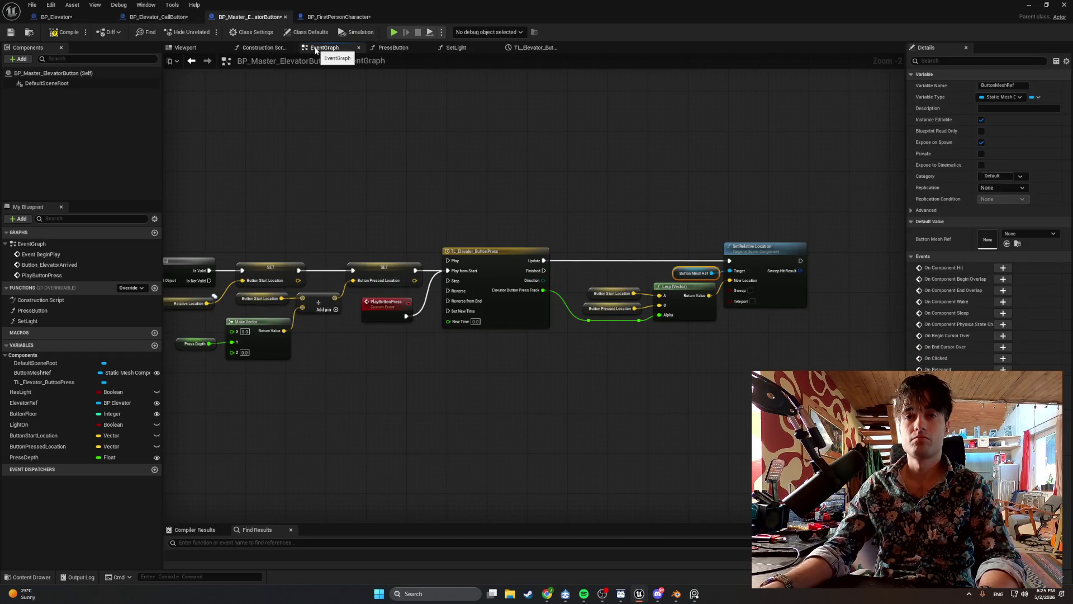
pyautogui.click(386, 48)
pyautogui.moveTo(393, 285); pyautogui.dragTo(444, 283)
pyautogui.write('play butt')
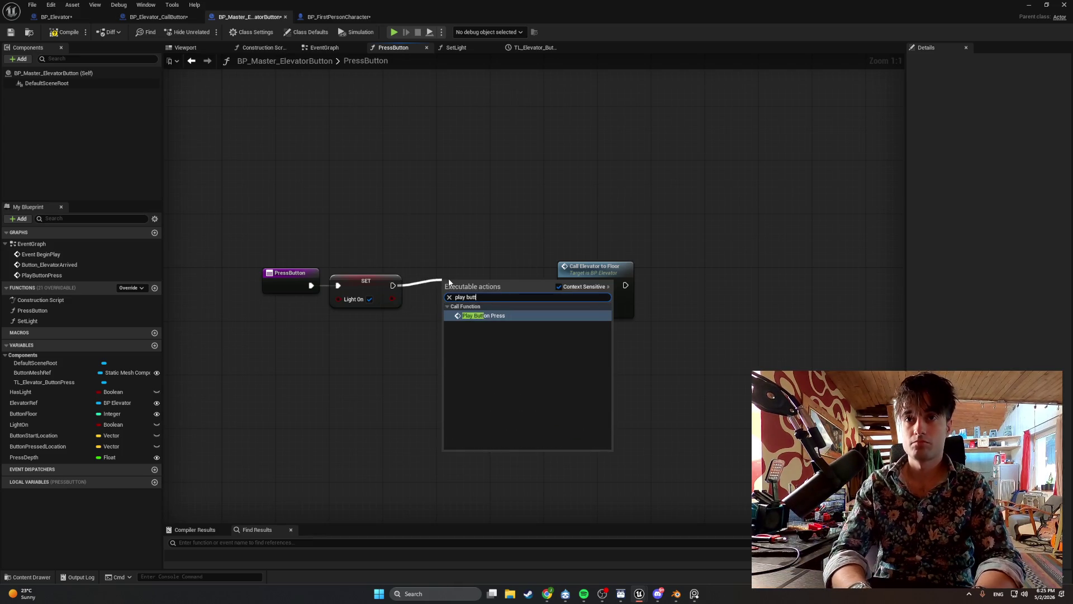
pyautogui.press('Return')
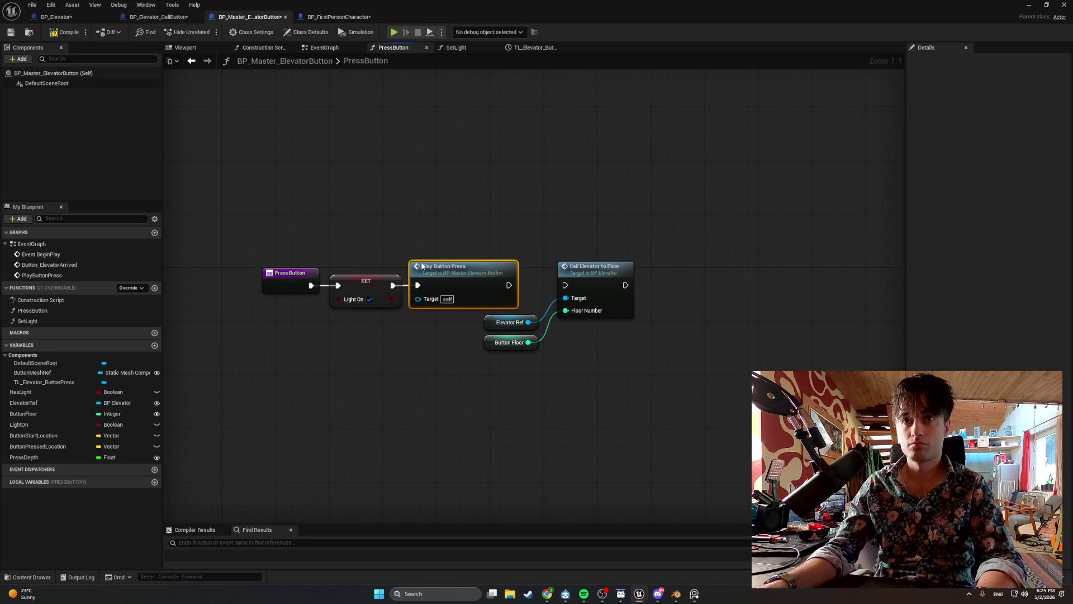
# - Wire Play Button Press into Call Elevator to Floor, tidy the nodes, and compile
pyautogui.click(562, 285)
pyautogui.moveTo(513, 287); pyautogui.dragTo(565, 285)
pyautogui.moveTo(603, 389); pyautogui.dragTo(535, 257)
pyautogui.moveTo(572, 275); pyautogui.dragTo(545, 275)
pyautogui.click(63, 35)
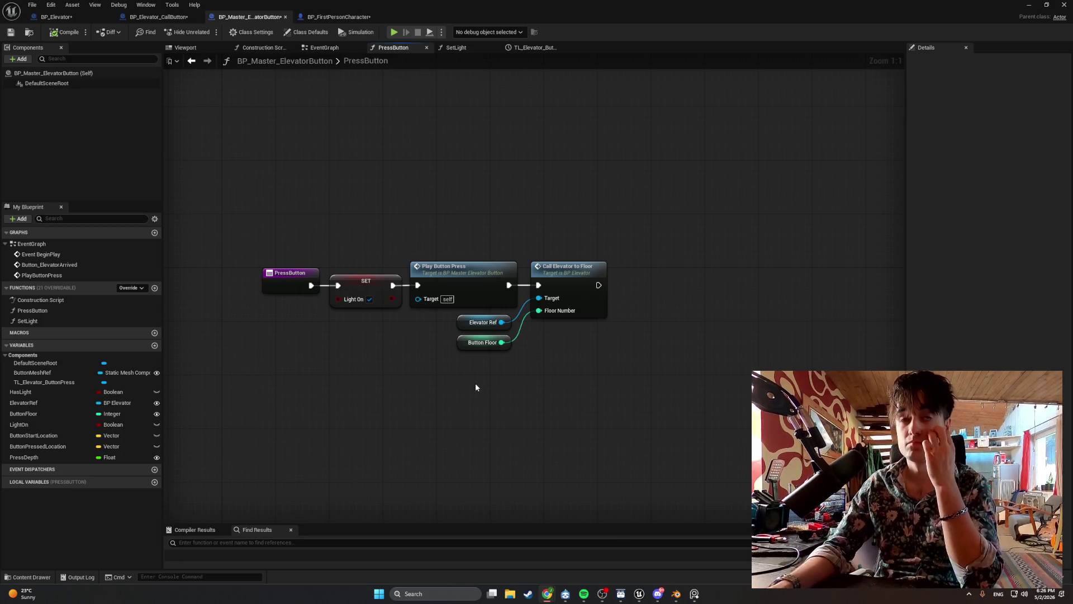
# - Add a Set Light node with Enabled checked to the PressButton graph
pyautogui.rightClick(390, 358)
pyautogui.write('S')
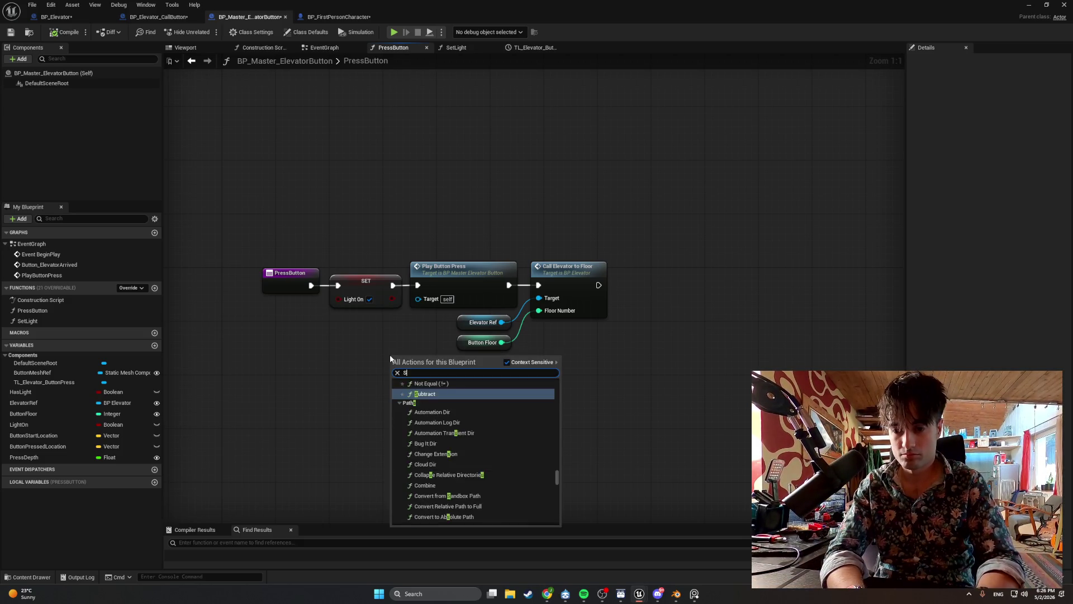
pyautogui.write('et light')
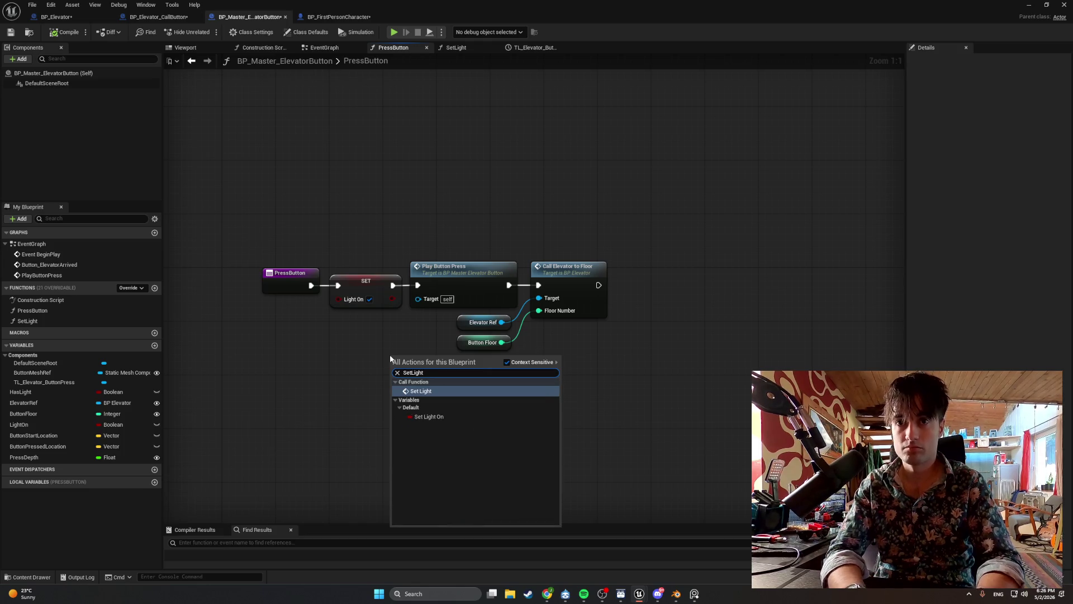
pyautogui.press('Return')
pyautogui.click(429, 407)
pyautogui.moveTo(442, 363); pyautogui.dragTo(375, 329)
# - Replace SET Light On, wiring PressButton → Set Light → Play Button Press
pyautogui.click(366, 282)
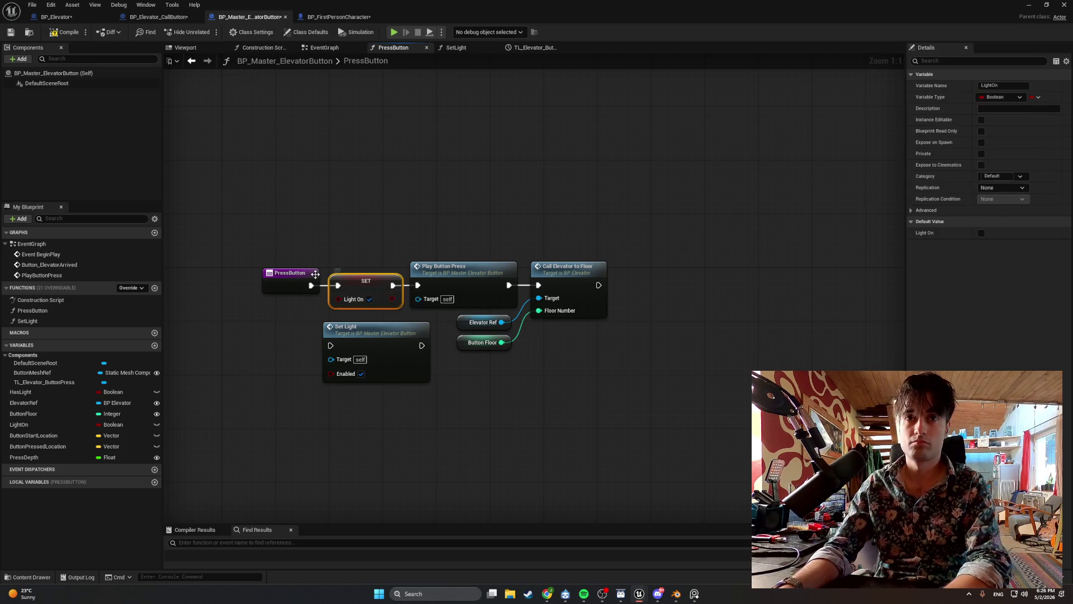
pyautogui.press('Delete')
pyautogui.moveTo(305, 277); pyautogui.dragTo(265, 277)
pyautogui.moveTo(360, 324)
pyautogui.mouseDown()
pyautogui.moveTo(324, 259)
pyautogui.moveTo(332, 268)
pyautogui.mouseUp()
pyautogui.moveTo(394, 284); pyautogui.dragTo(418, 285)
pyautogui.moveTo(304, 285); pyautogui.dragTo(271, 285)
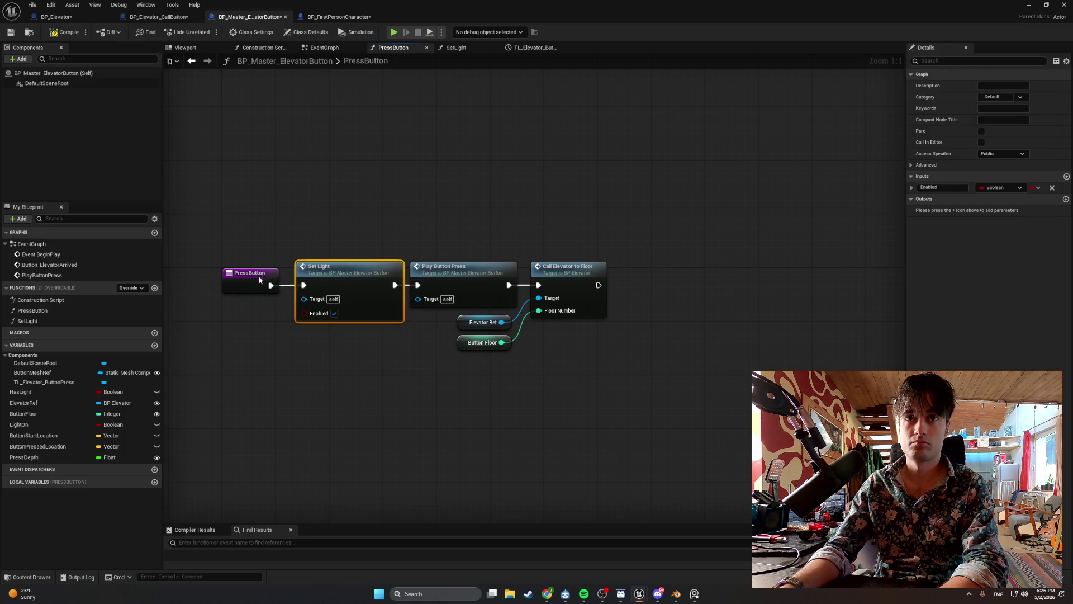
pyautogui.click(259, 280)
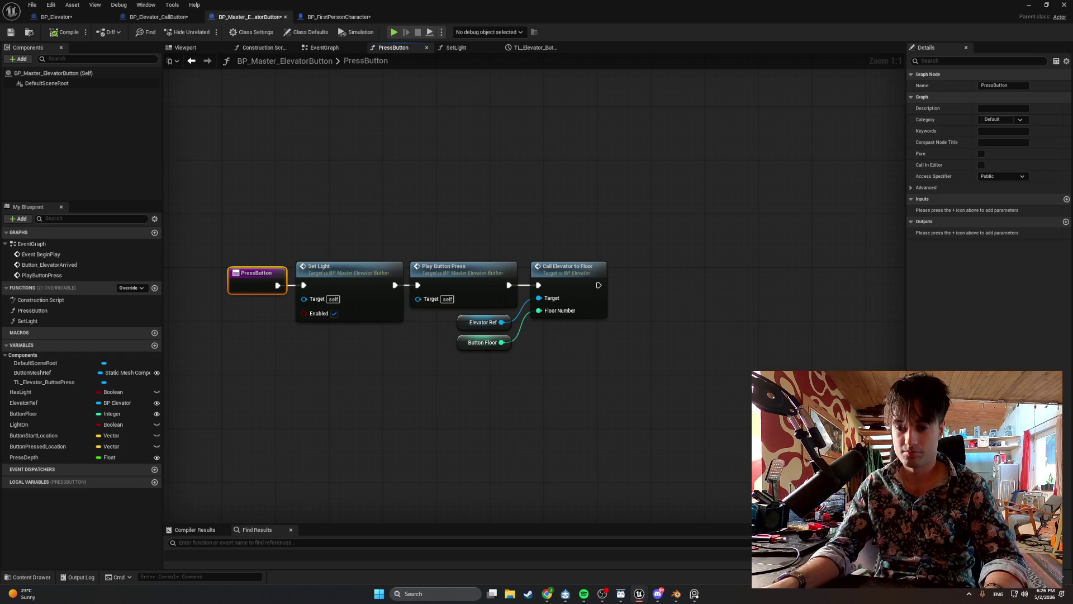
# - Capture a screenshot of the finished node chain and minimize the Blueprint editor
pyautogui.moveTo(530, 450); pyautogui.dragTo(556, 443)
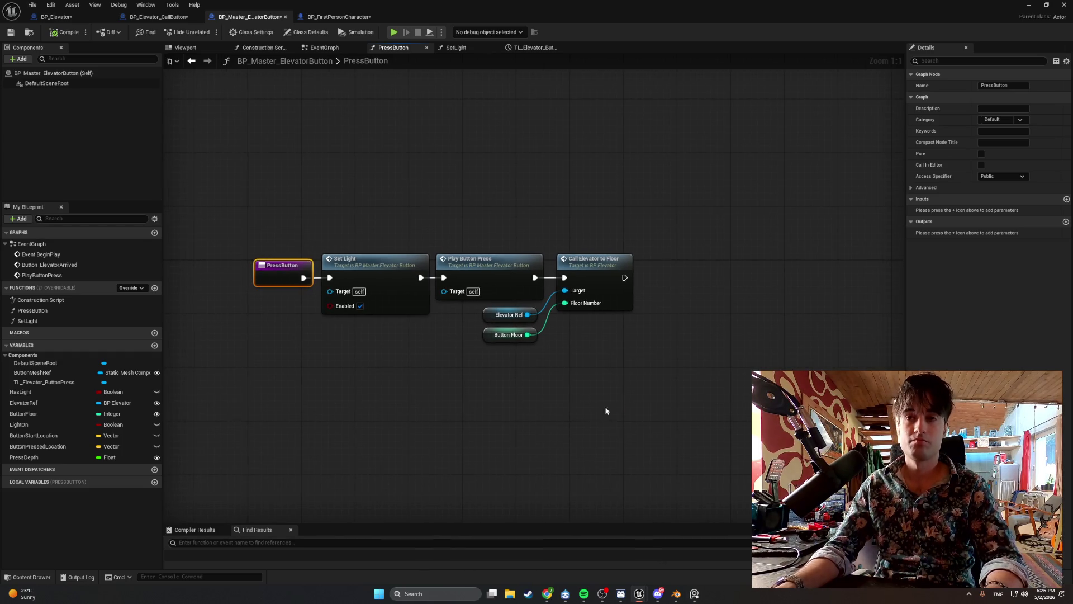
pyautogui.press('super+shift+s')
pyautogui.moveTo(670, 392); pyautogui.dragTo(233, 183)
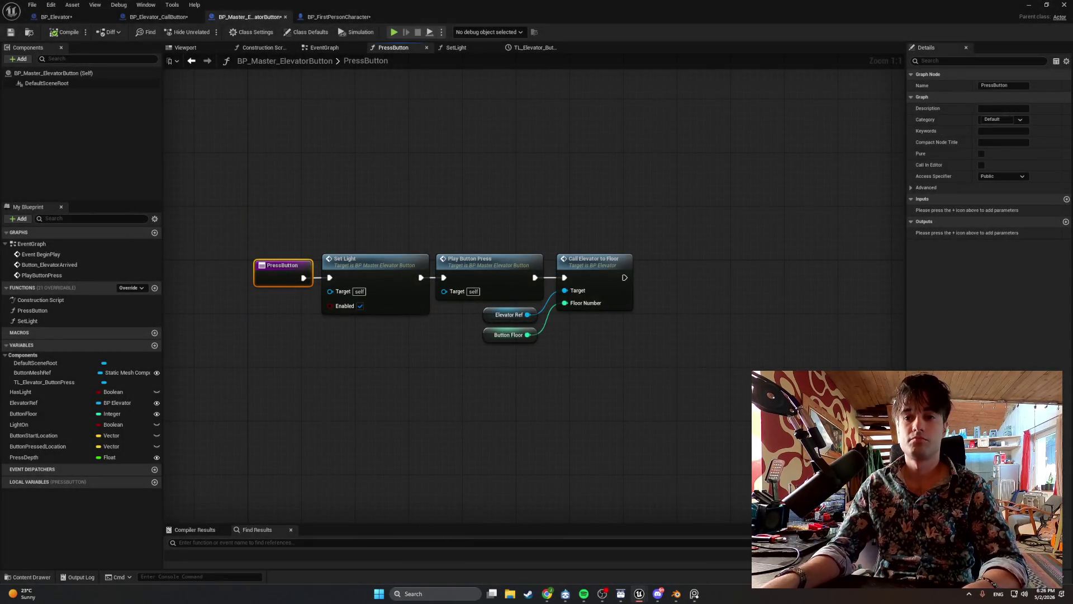
pyautogui.hotkey('alt', 'Tab')
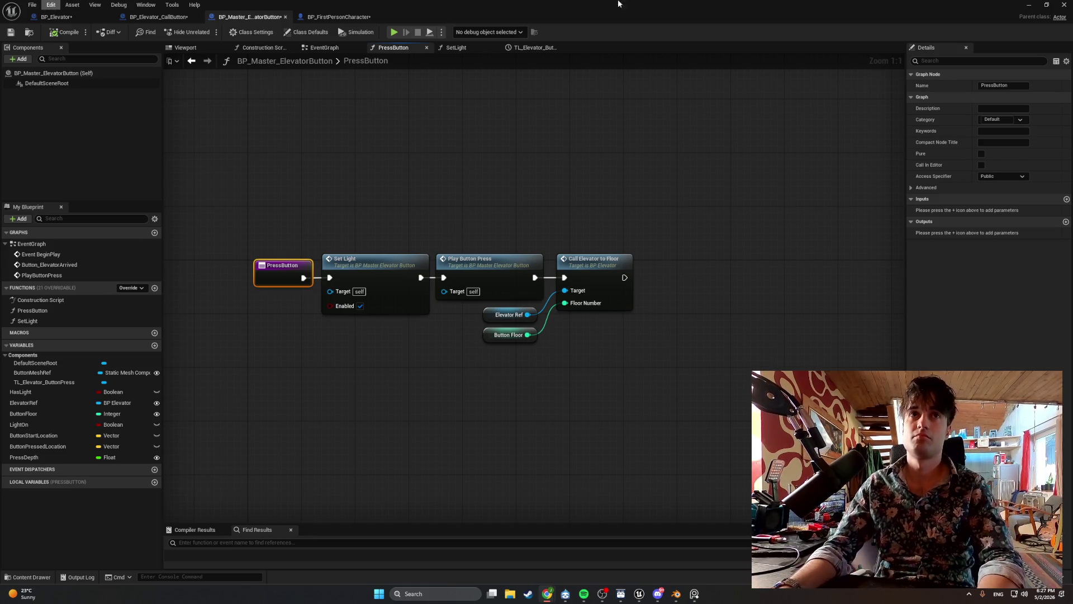
pyautogui.click(1029, 5)
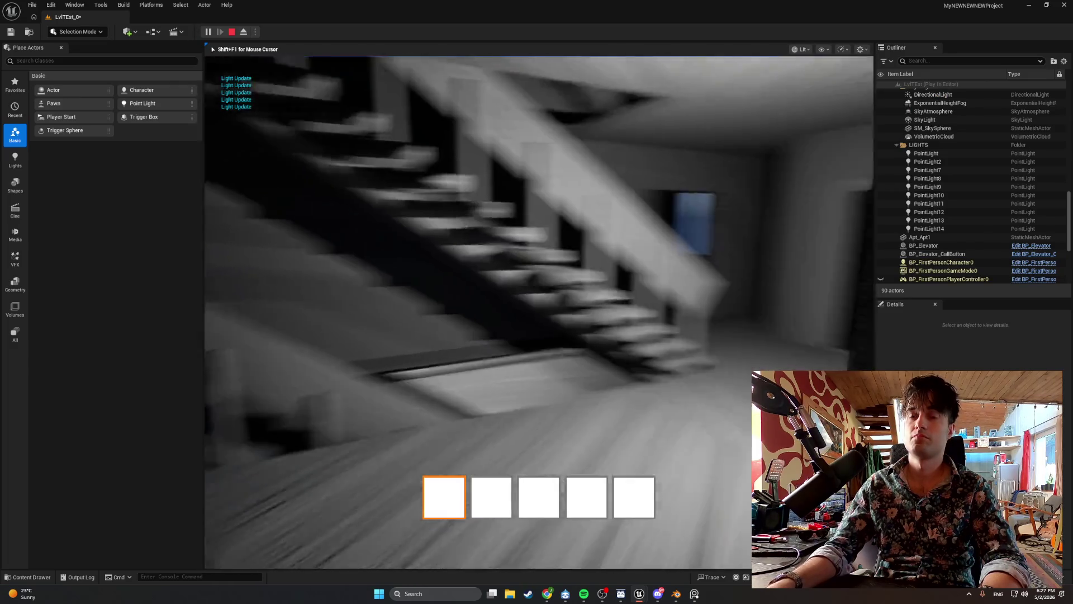
# - Walk to the elevator call button, press it with E, then exit play with Esc
pyautogui.press('w')
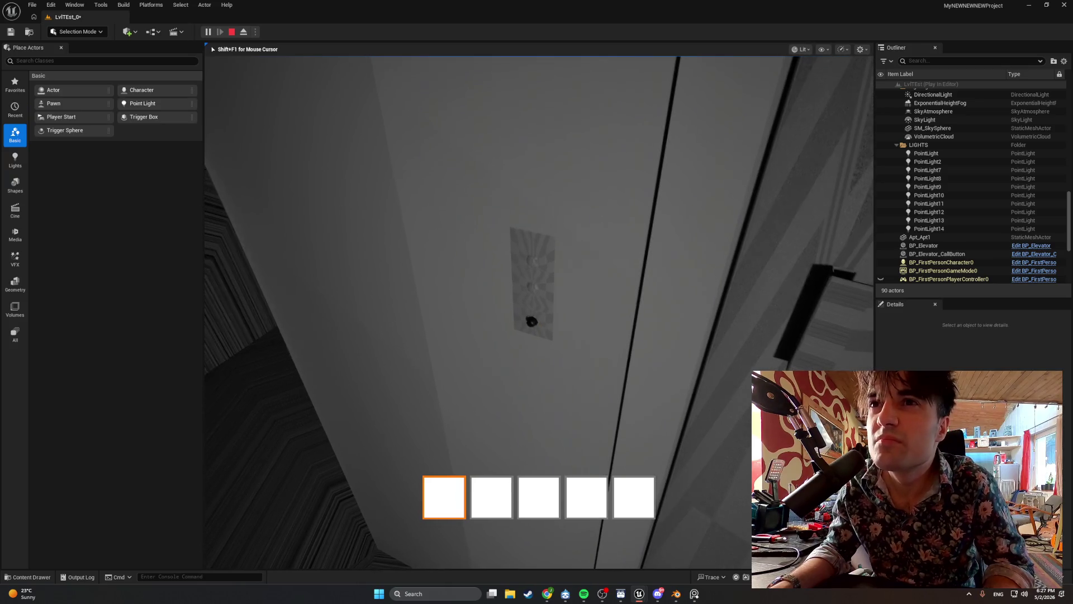
pyautogui.press('e')
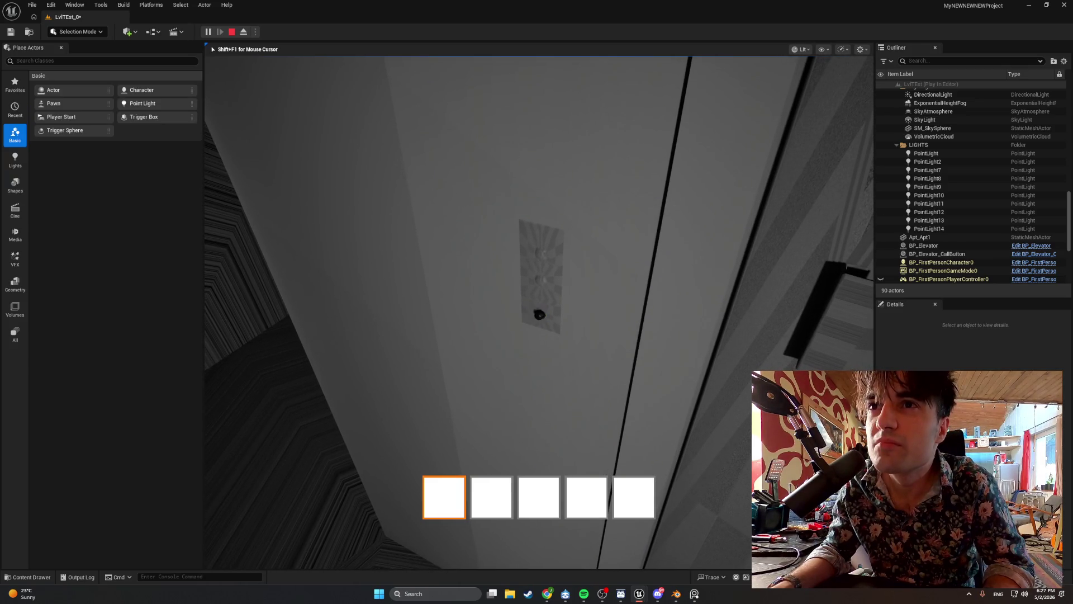
pyautogui.press('Escape')
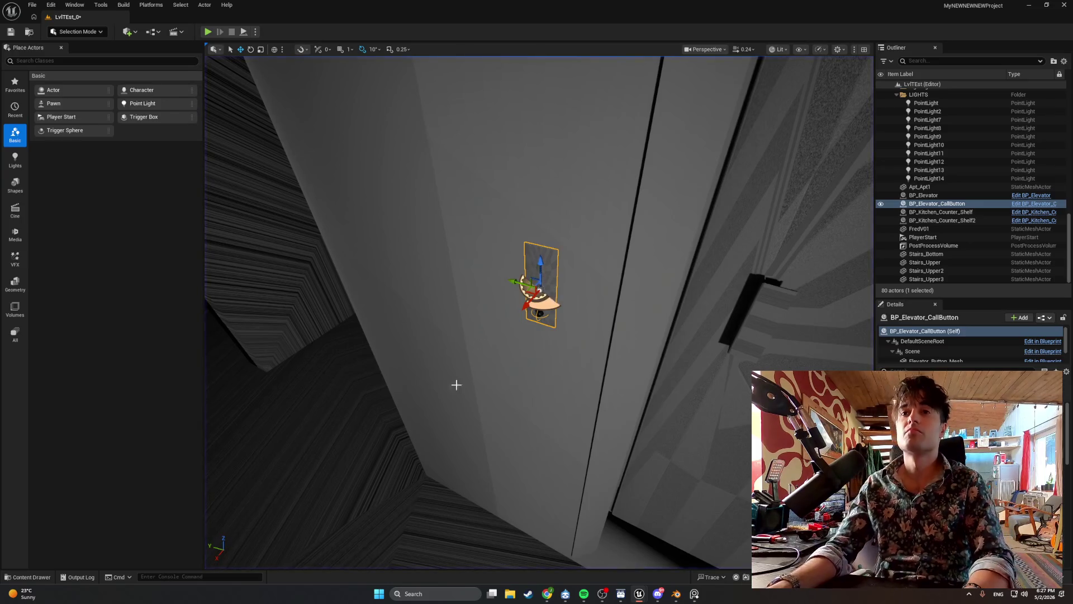
pyautogui.rightClick(537, 289)
pyautogui.click(575, 315)
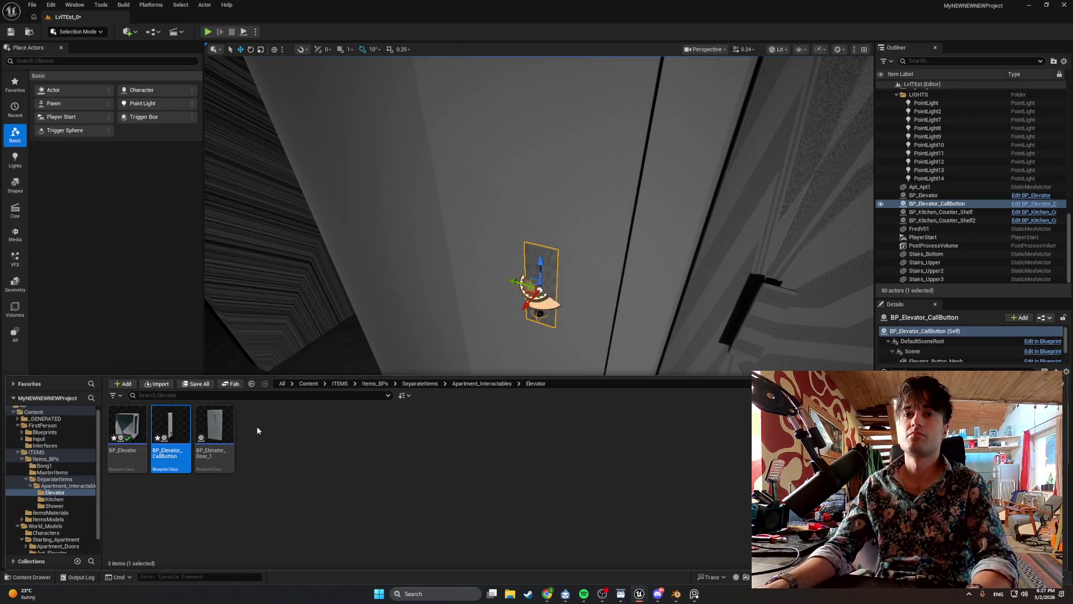
pyautogui.doubleClick(178, 442)
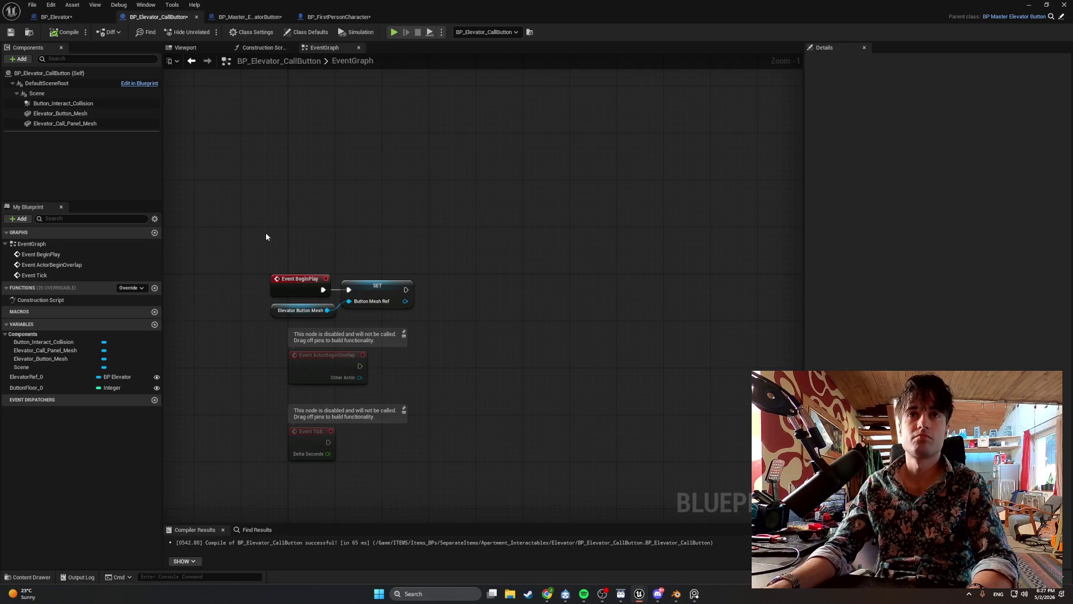
pyautogui.scroll(1, 280, 190)
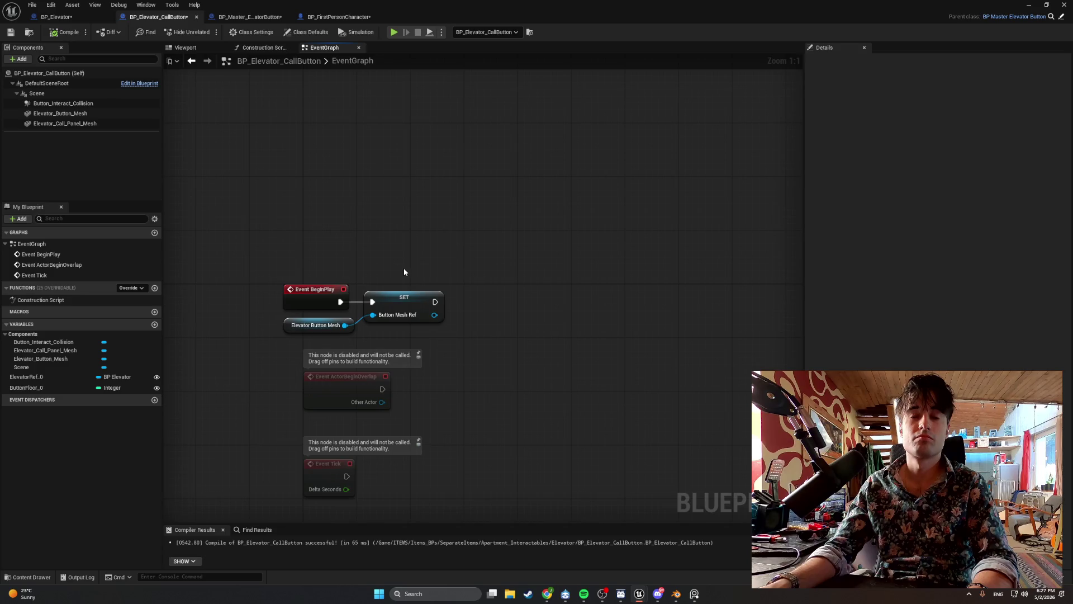
pyautogui.click(401, 294)
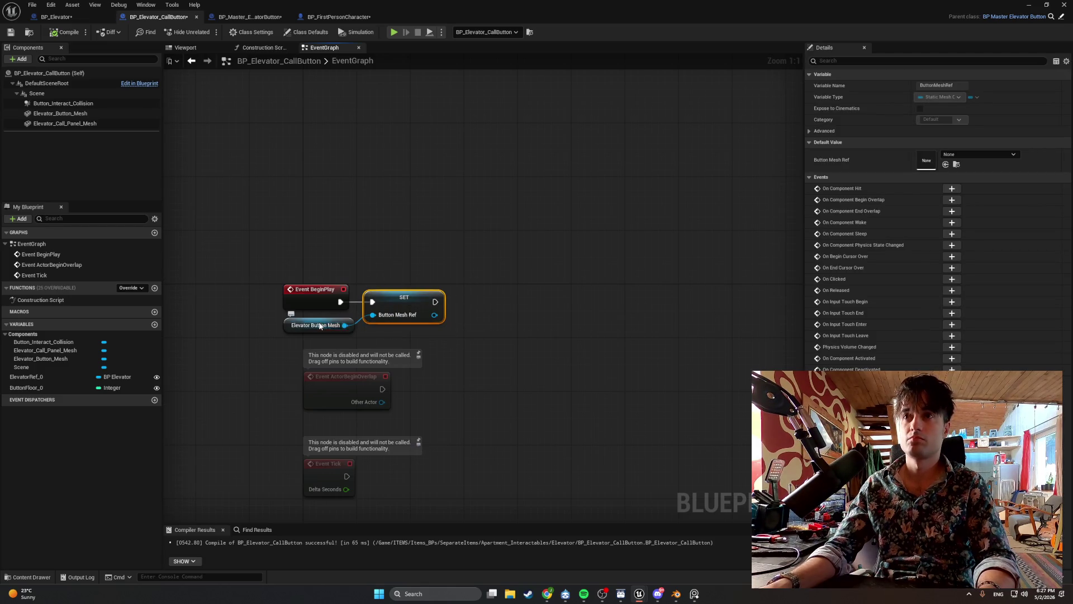
pyautogui.press('super+shift+s')
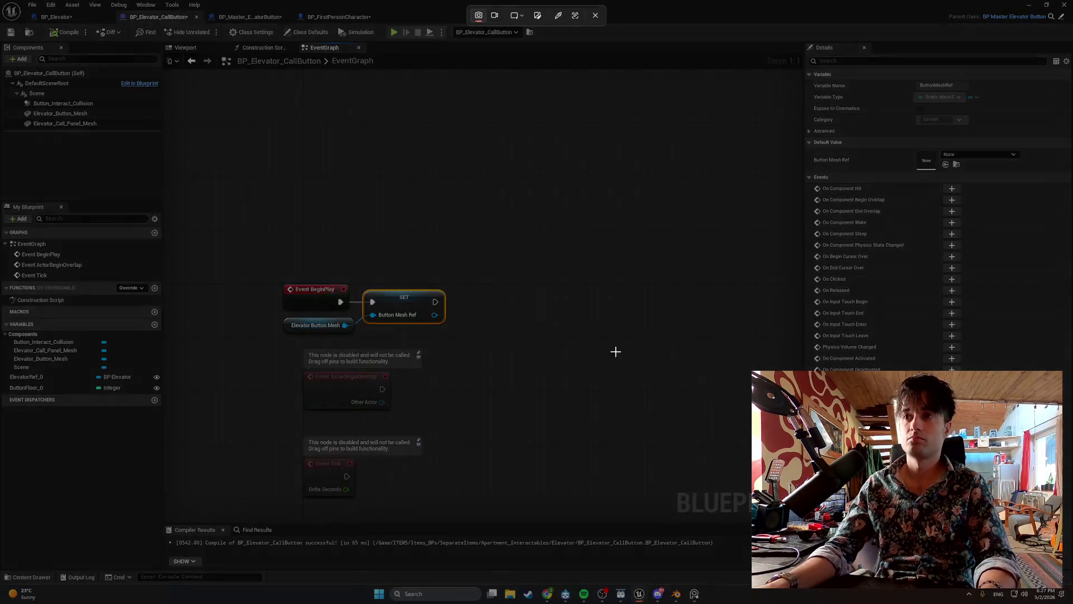
pyautogui.moveTo(11, 1); pyautogui.dragTo(970, 603)
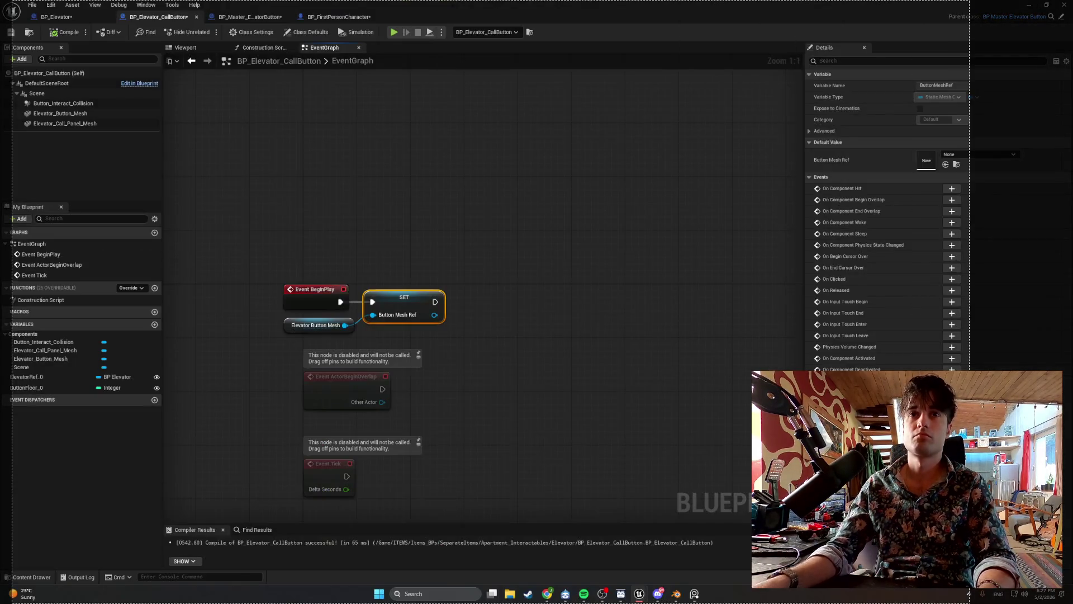
pyautogui.moveTo(0, 1); pyautogui.dragTo(718, 259)
pyautogui.moveTo(0, 1); pyautogui.dragTo(1069, 590)
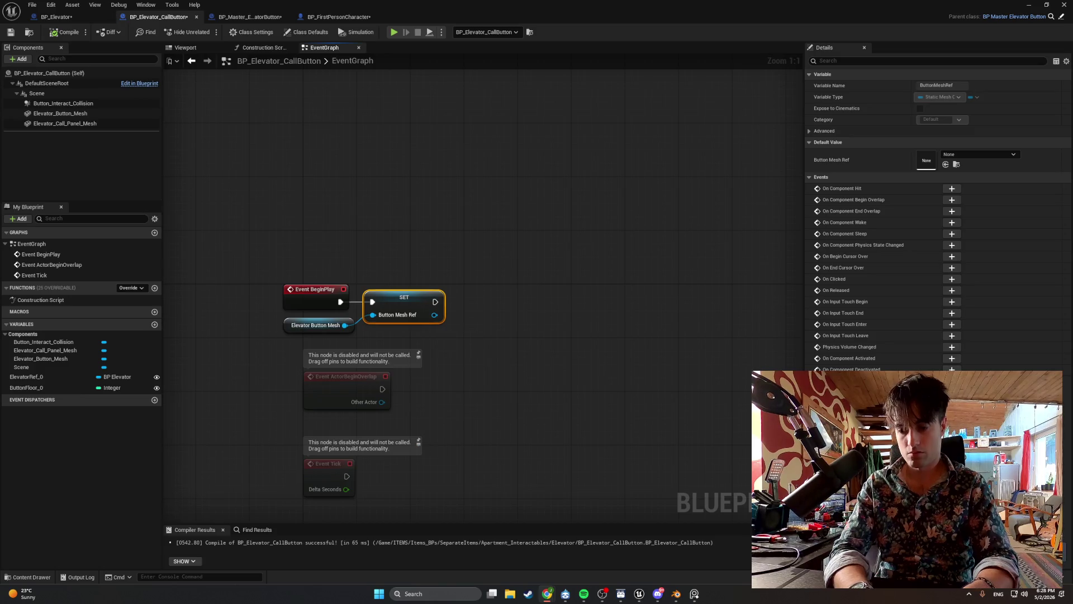
pyautogui.click(234, 18)
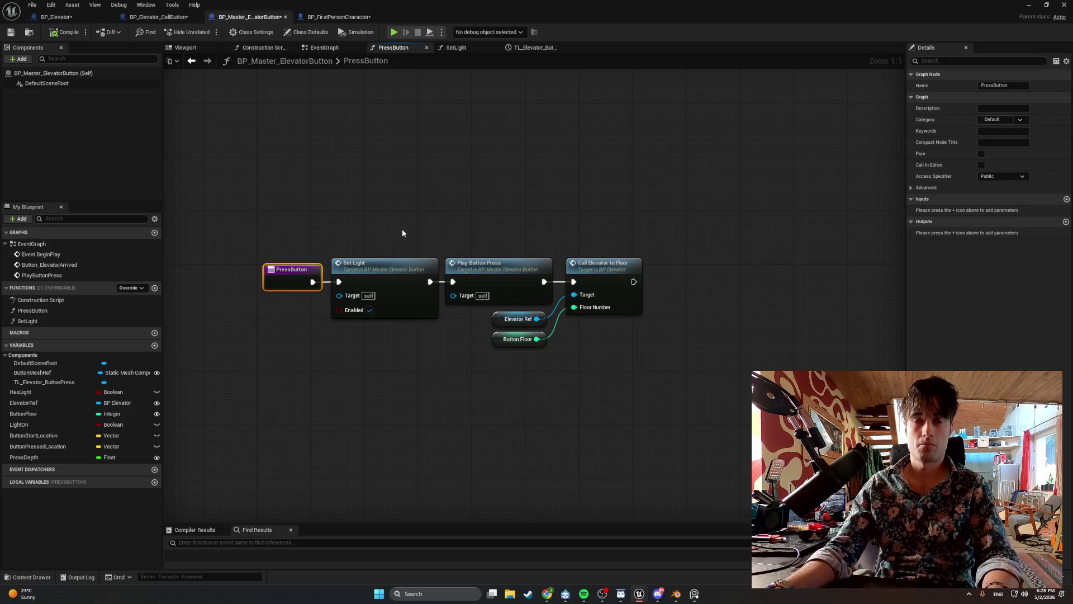
# - Screenshot the PressButton graph, then view the SetLight function graph
pyautogui.press('super+shift+s')
pyautogui.moveTo(656, 373)
pyautogui.mouseDown()
pyautogui.moveTo(610, 319)
pyautogui.moveTo(206, 49)
pyautogui.moveTo(166, 37)
pyautogui.mouseUp()
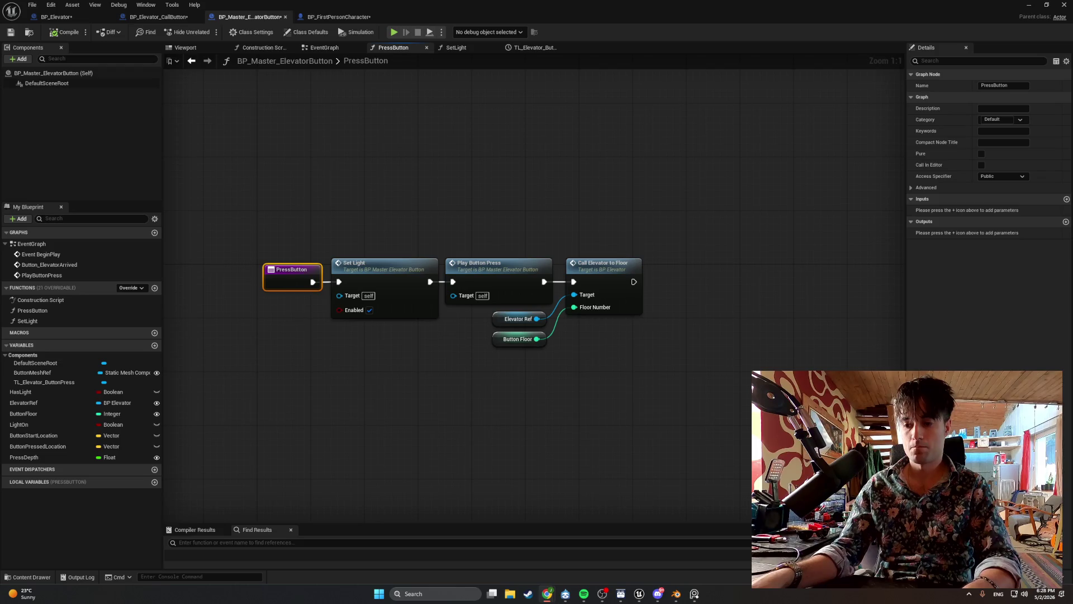
pyautogui.click(452, 47)
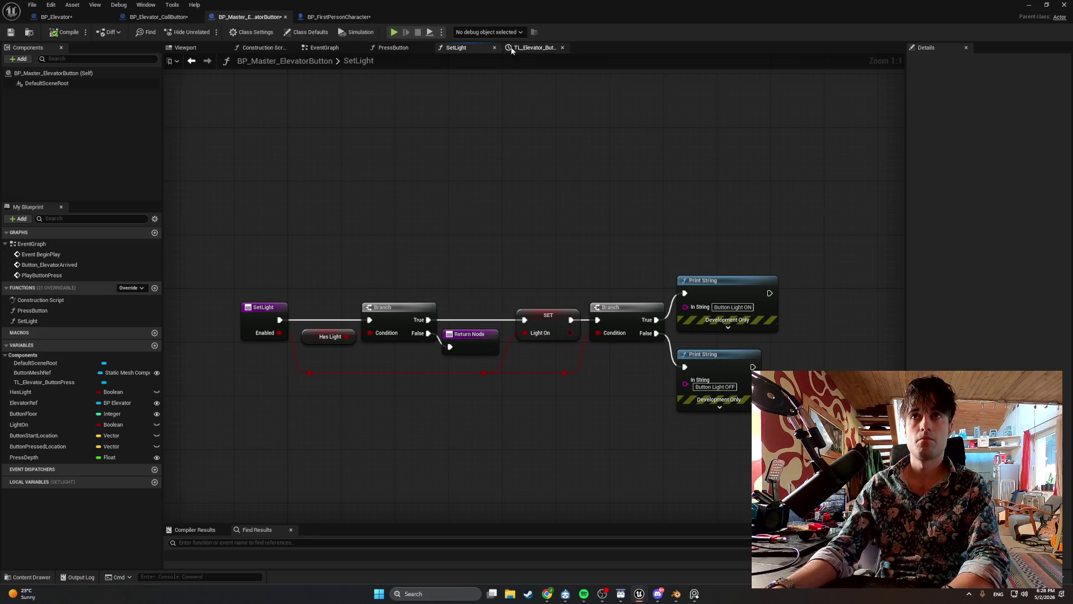
# - In the button EventGraph, shift the timeline and Lerp/Set Relative Location nodes left
pyautogui.click(336, 49)
pyautogui.moveTo(324, 86)
pyautogui.mouseDown()
pyautogui.moveTo(741, 82)
pyautogui.moveTo(716, 83)
pyautogui.moveTo(688, 63)
pyautogui.mouseUp()
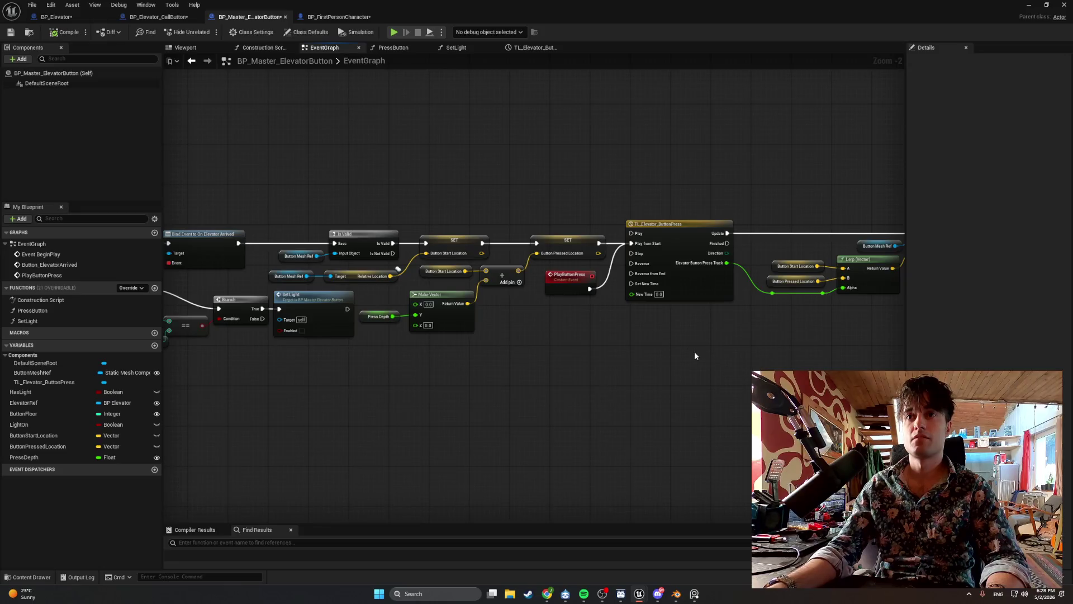
pyautogui.moveTo(662, 230); pyautogui.dragTo(649, 230)
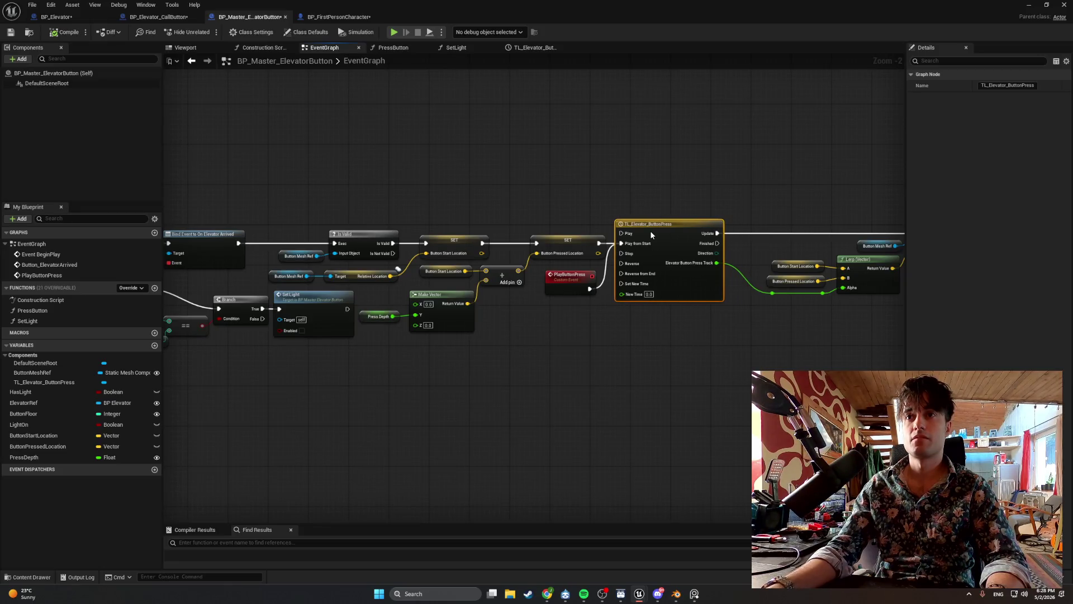
pyautogui.moveTo(572, 275); pyautogui.dragTo(352, 279)
pyautogui.moveTo(777, 334); pyautogui.dragTo(534, 202)
pyautogui.moveTo(651, 260); pyautogui.dragTo(615, 260)
pyautogui.moveTo(582, 294)
pyautogui.mouseDown()
pyautogui.moveTo(643, 374)
pyautogui.moveTo(727, 369)
pyautogui.moveTo(693, 368)
pyautogui.mouseUp()
# - Screenshot the event graph, resize the Details panel, and bring up BP_FirstPersonCharacter
pyautogui.moveTo(907, 336); pyautogui.dragTo(1029, 333)
pyautogui.moveTo(895, 347)
pyautogui.mouseDown()
pyautogui.moveTo(856, 354)
pyautogui.moveTo(866, 354)
pyautogui.mouseUp()
pyautogui.click(854, 354)
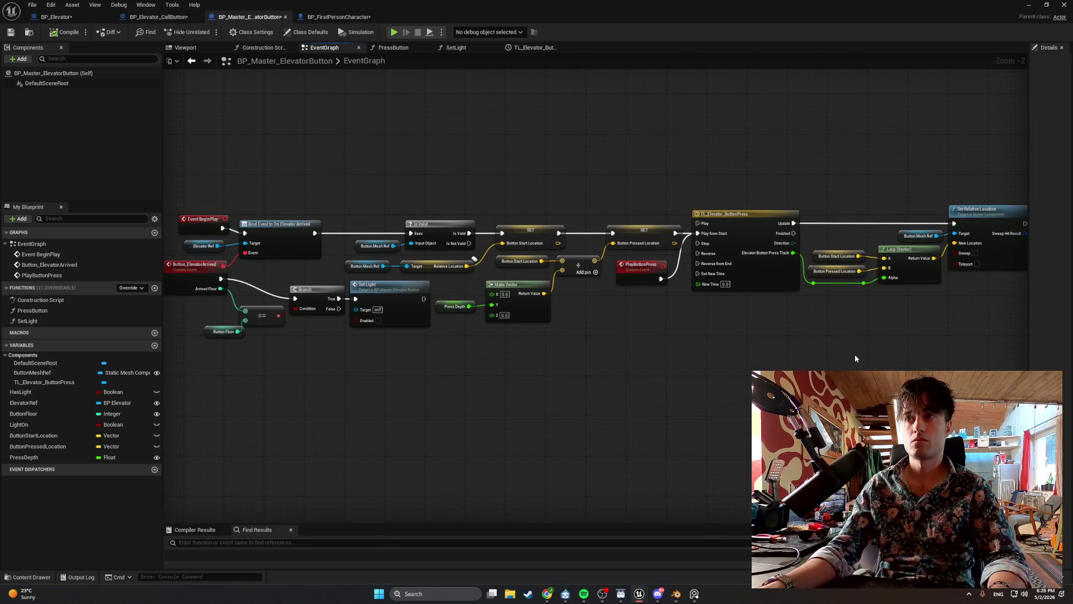
pyautogui.press('super+shift+s')
pyautogui.moveTo(165, 345)
pyautogui.mouseDown()
pyautogui.moveTo(751, 182)
pyautogui.moveTo(1055, 185)
pyautogui.mouseUp()
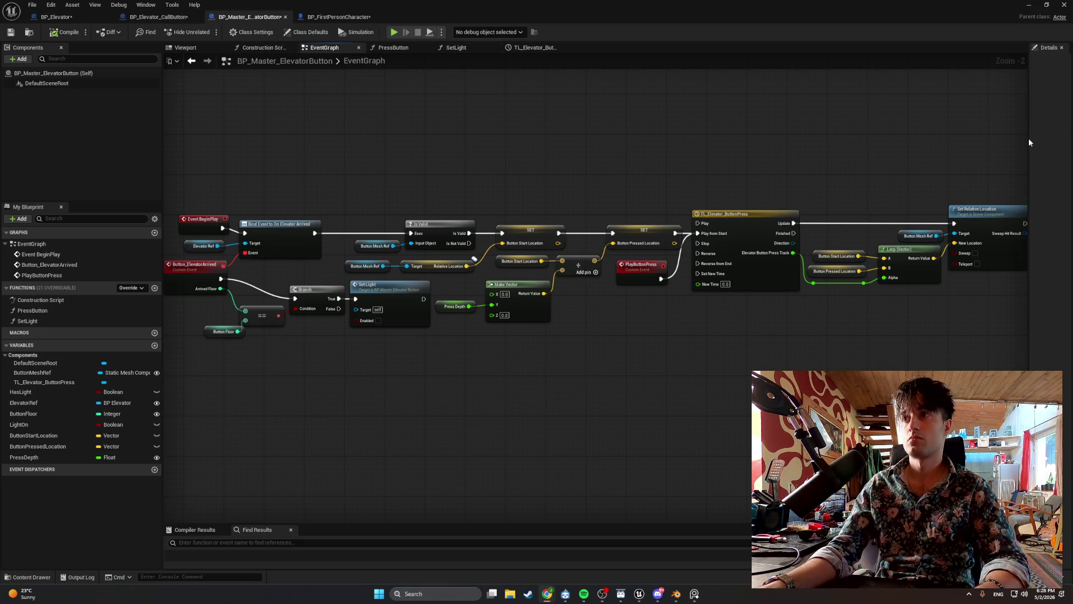
pyautogui.moveTo(1031, 143)
pyautogui.mouseDown()
pyautogui.moveTo(826, 145)
pyautogui.moveTo(837, 147)
pyautogui.mouseUp()
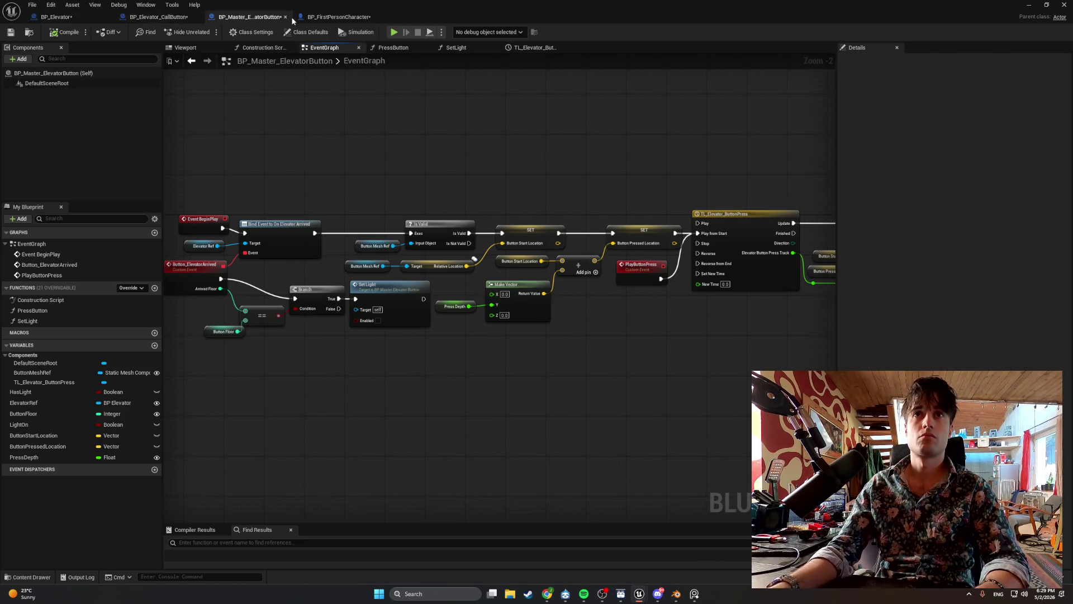
pyautogui.click(324, 16)
# - Route Cast To BP_MasterBong's Cast Failed into Cast To BP_Master_ElevatorButton and compile
pyautogui.moveTo(285, 181); pyautogui.dragTo(385, 190)
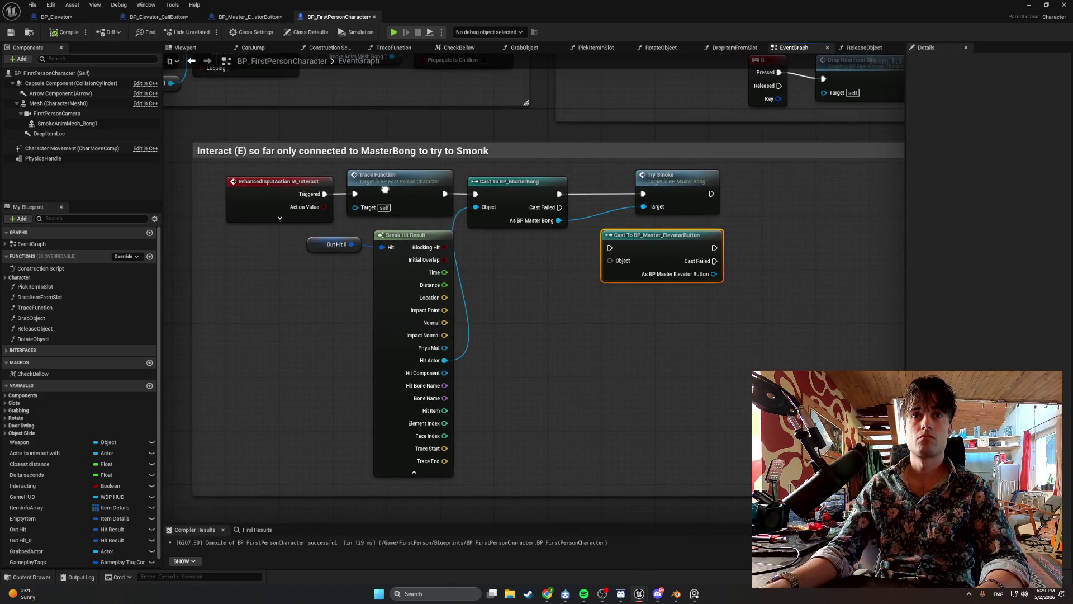
pyautogui.moveTo(385, 189); pyautogui.dragTo(384, 190)
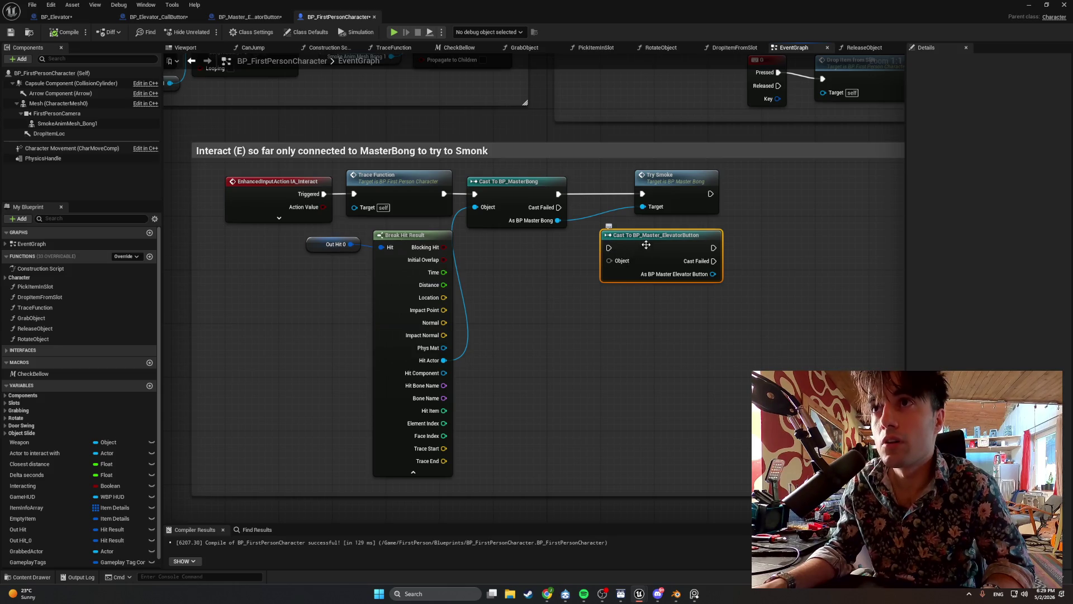
pyautogui.moveTo(646, 244); pyautogui.dragTo(666, 238)
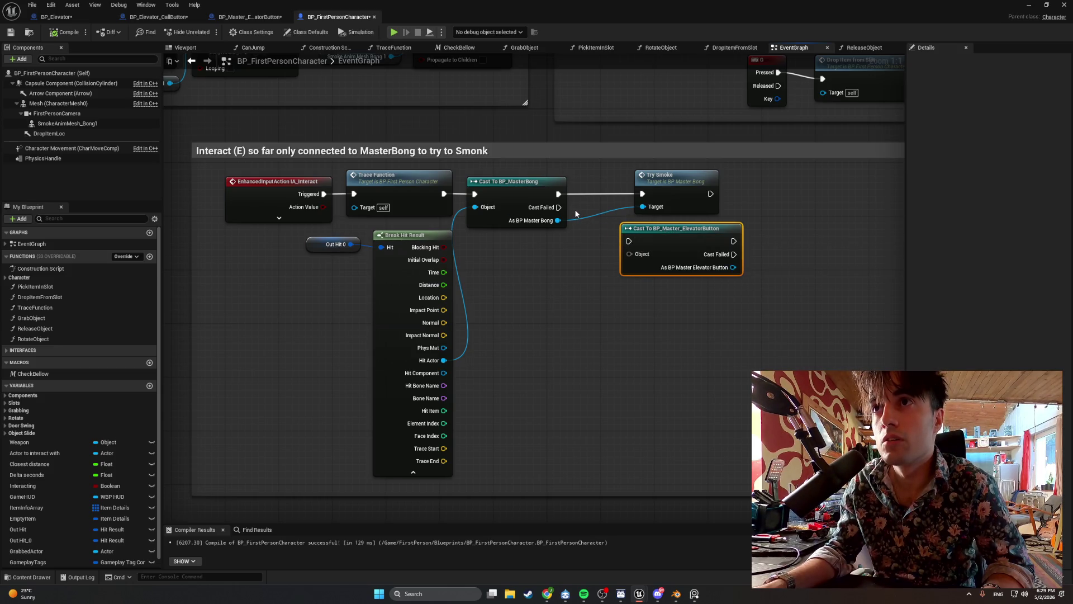
pyautogui.moveTo(559, 207); pyautogui.dragTo(630, 242)
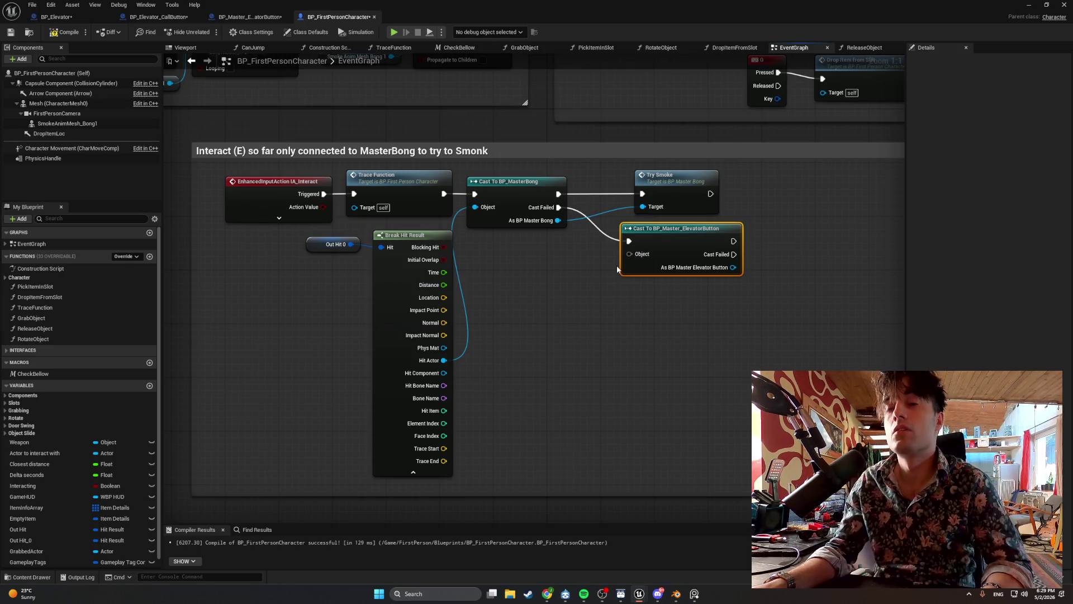
pyautogui.click(64, 32)
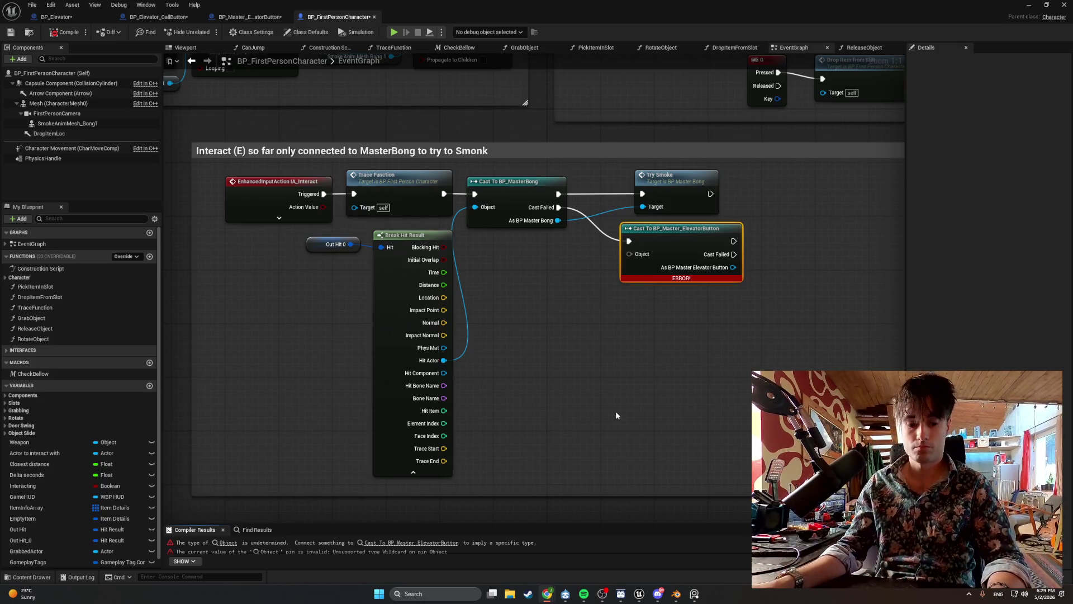
# - Plug Break Hit Result's Hit Actor into the elevator-button cast's Object, recompile, and minimize the editor
pyautogui.press('super+shift+s')
pyautogui.moveTo(786, 482)
pyautogui.mouseDown()
pyautogui.moveTo(373, 204)
pyautogui.moveTo(185, 127)
pyautogui.mouseUp()
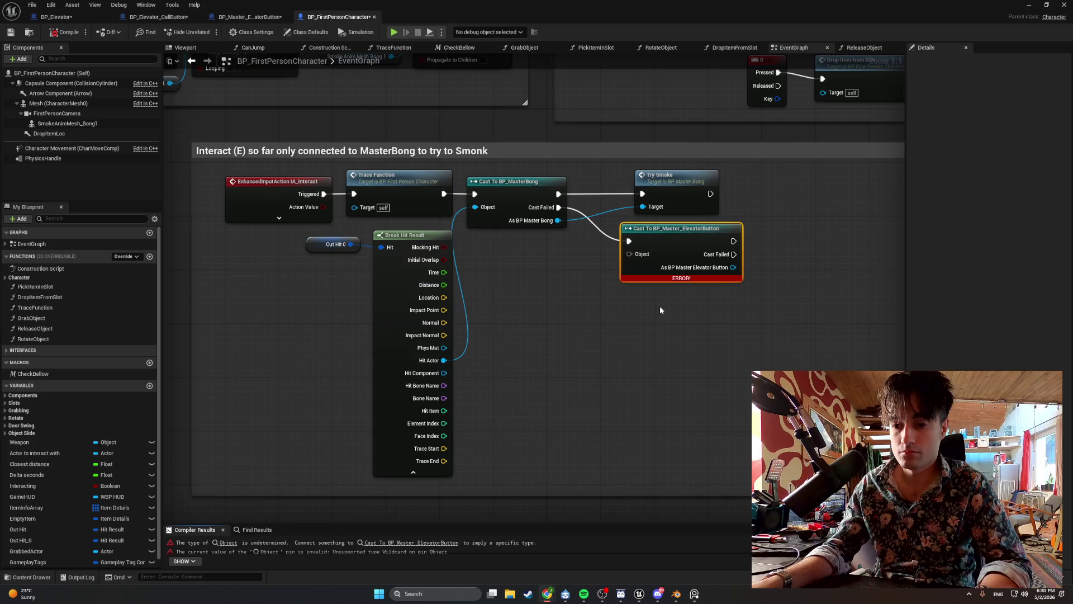
pyautogui.moveTo(660, 311); pyautogui.dragTo(582, 325)
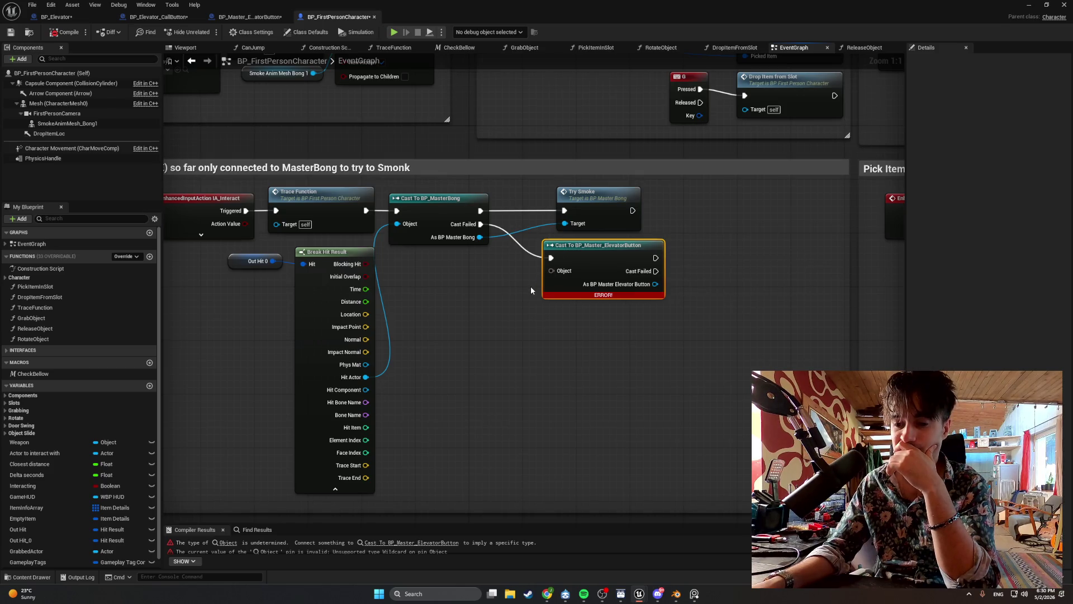
pyautogui.moveTo(366, 378)
pyautogui.mouseDown()
pyautogui.moveTo(515, 328)
pyautogui.moveTo(552, 272)
pyautogui.mouseUp()
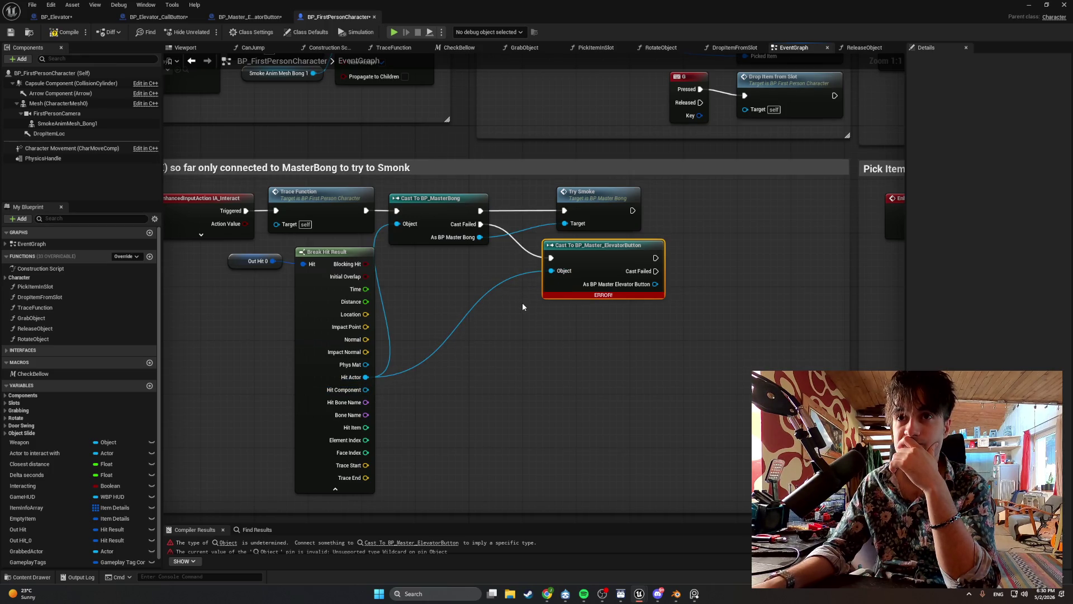
pyautogui.moveTo(523, 307); pyautogui.dragTo(436, 307)
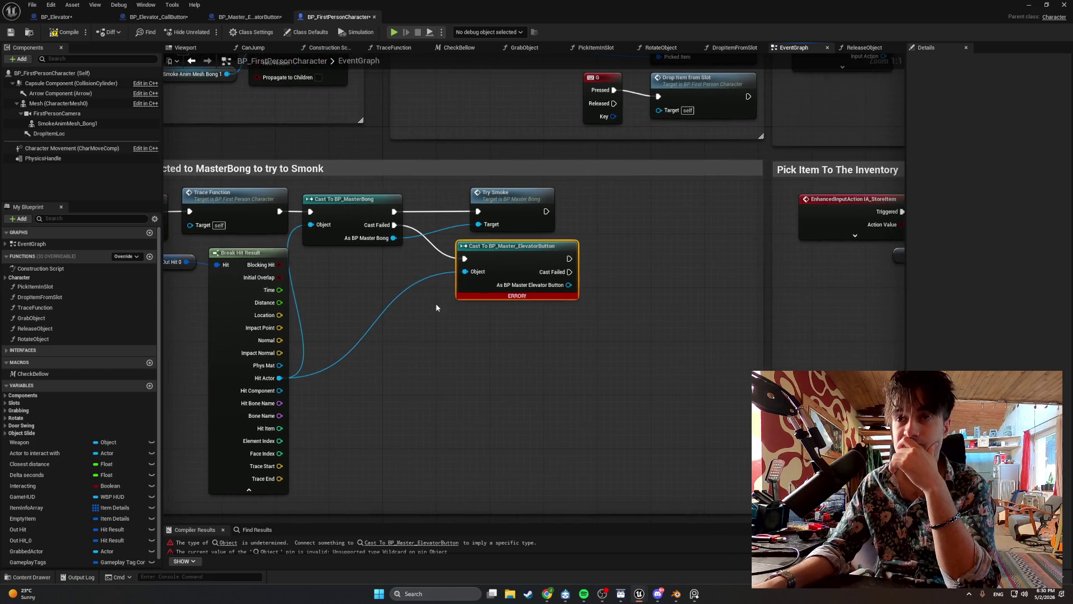
pyautogui.click(65, 32)
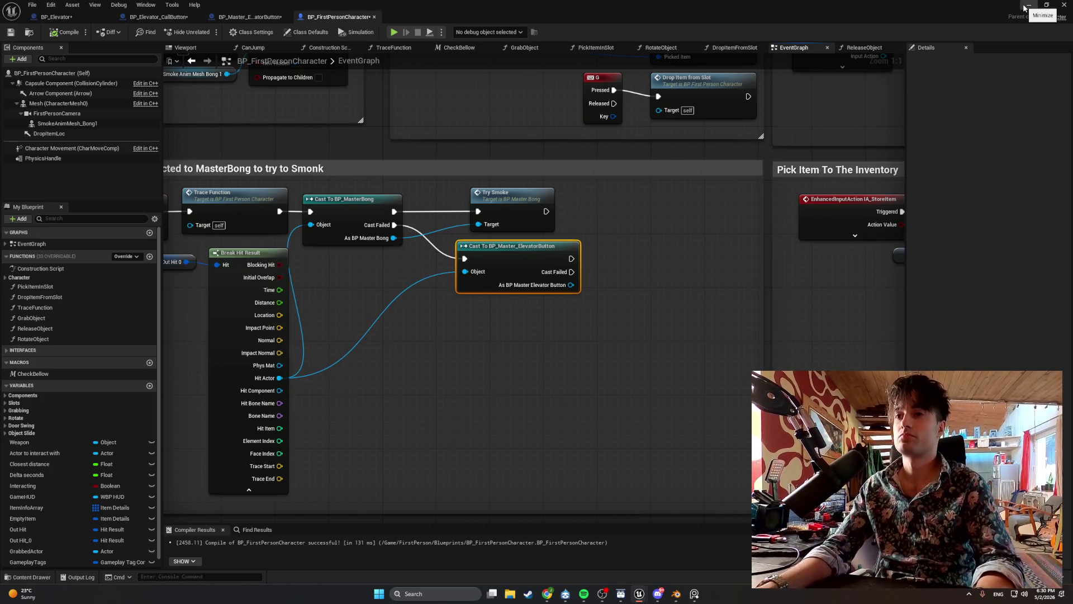
pyautogui.click(1026, 6)
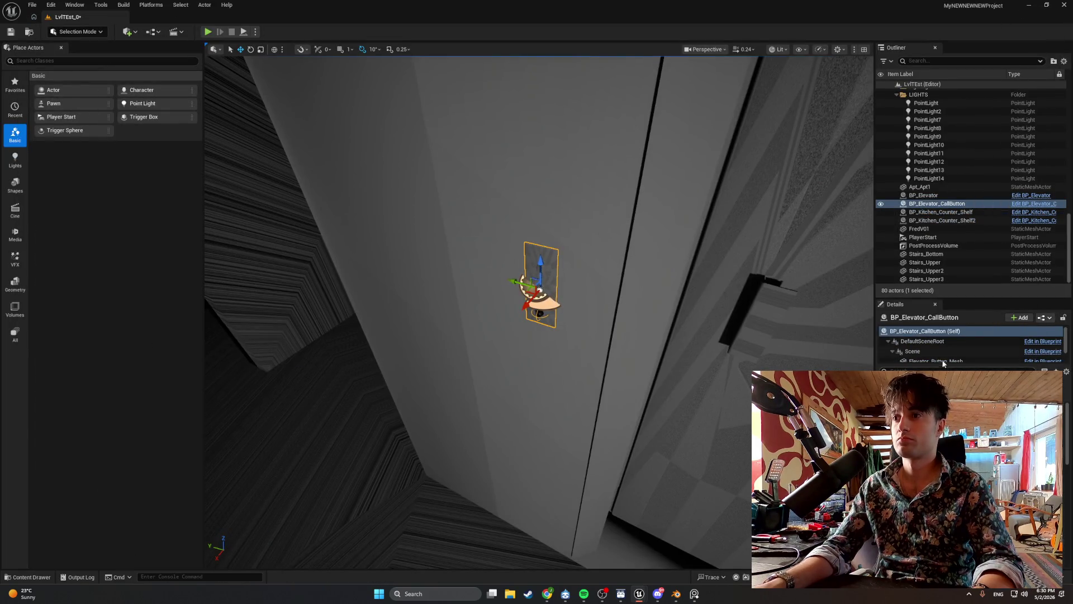
# - Filter the call button's Details by 'ref', snip Elevator Ref 0, and browse to its asset
pyautogui.moveTo(951, 299); pyautogui.dragTo(951, 228)
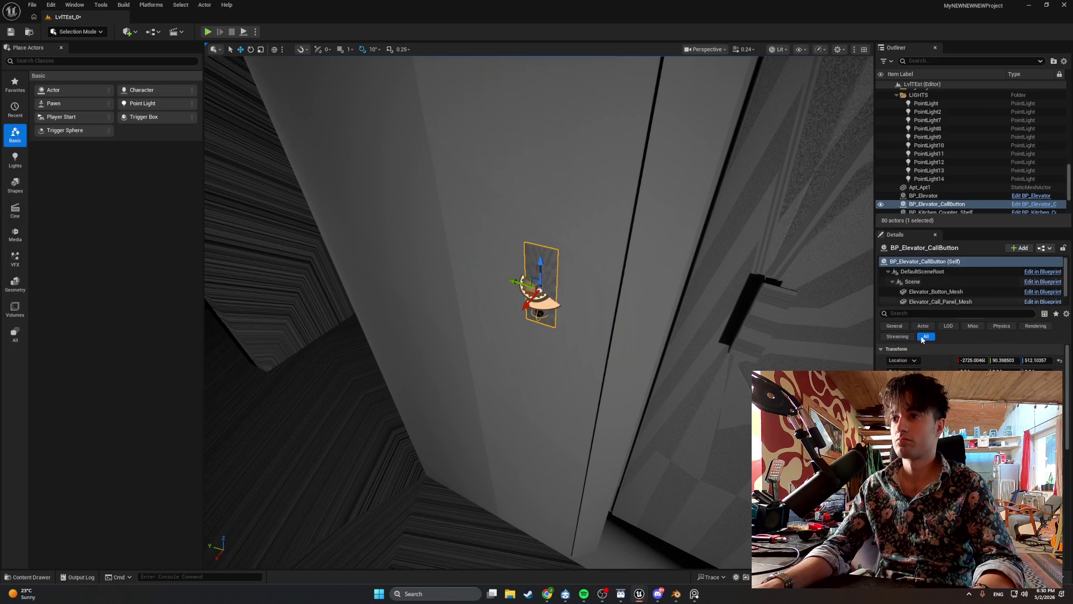
pyautogui.click(909, 313)
pyautogui.write('ref')
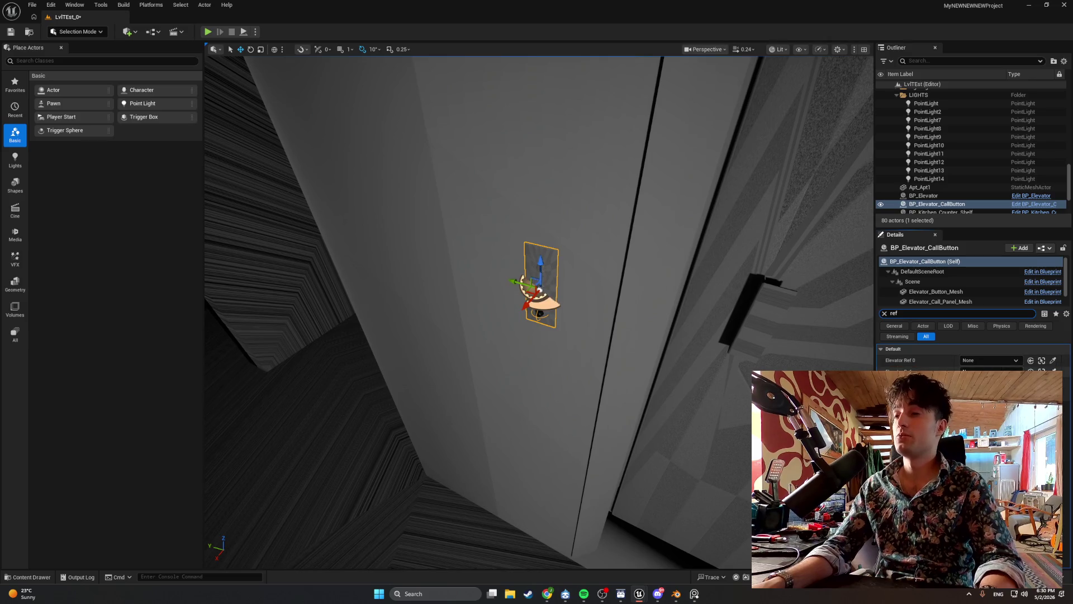
pyautogui.press('super+shift+s')
pyautogui.moveTo(1069, 419); pyautogui.dragTo(880, 337)
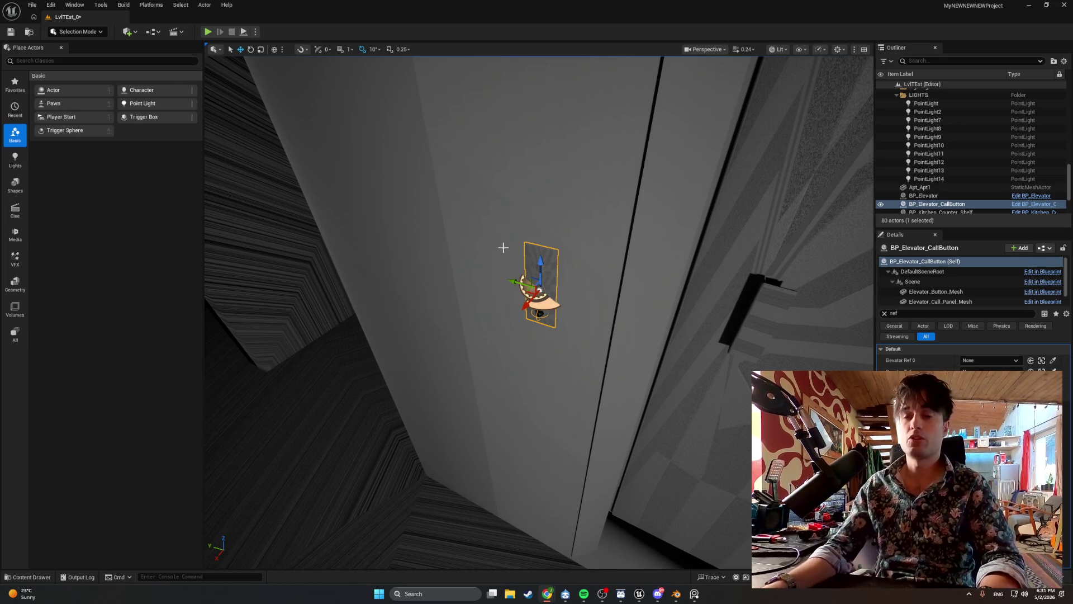
pyautogui.rightClick(547, 257)
pyautogui.click(587, 281)
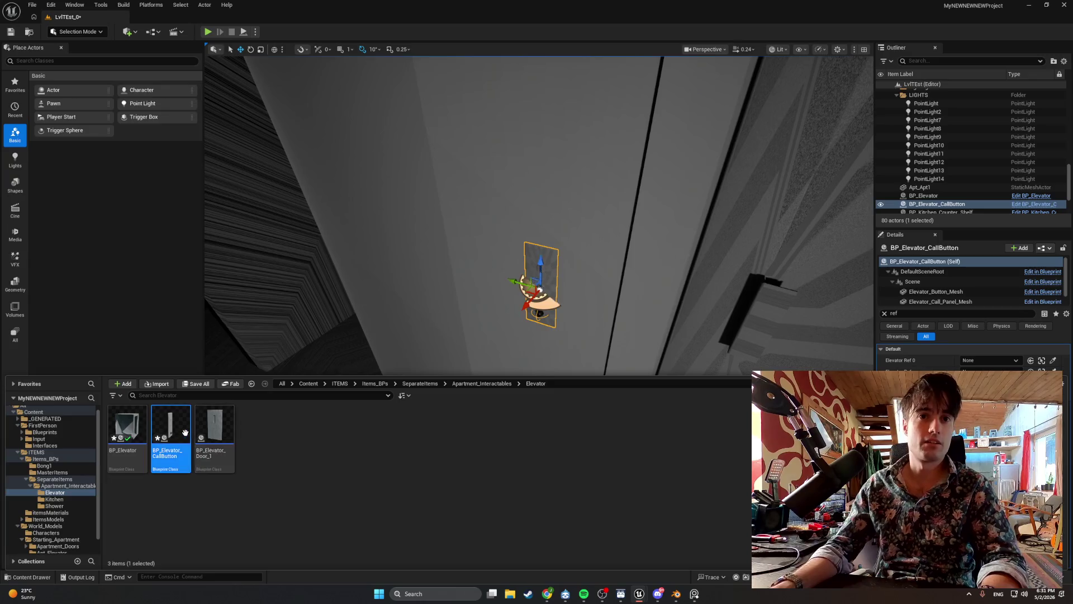
# - In BP_Elevator_CallButton, delete the ElevatorRef_0 variable, compile, and return to the level
pyautogui.doubleClick(185, 433)
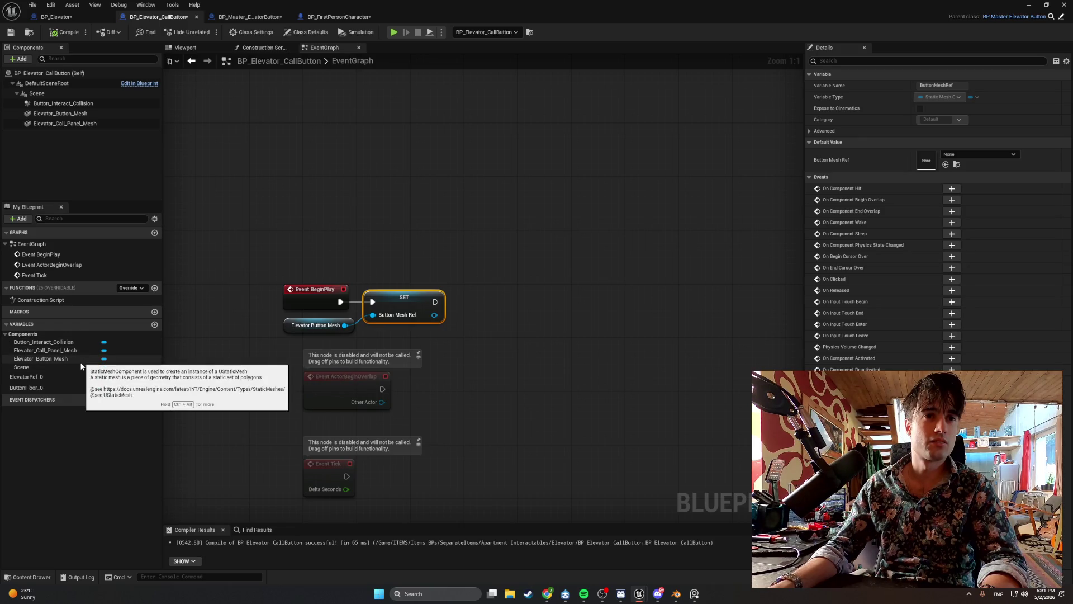
pyautogui.click(81, 377)
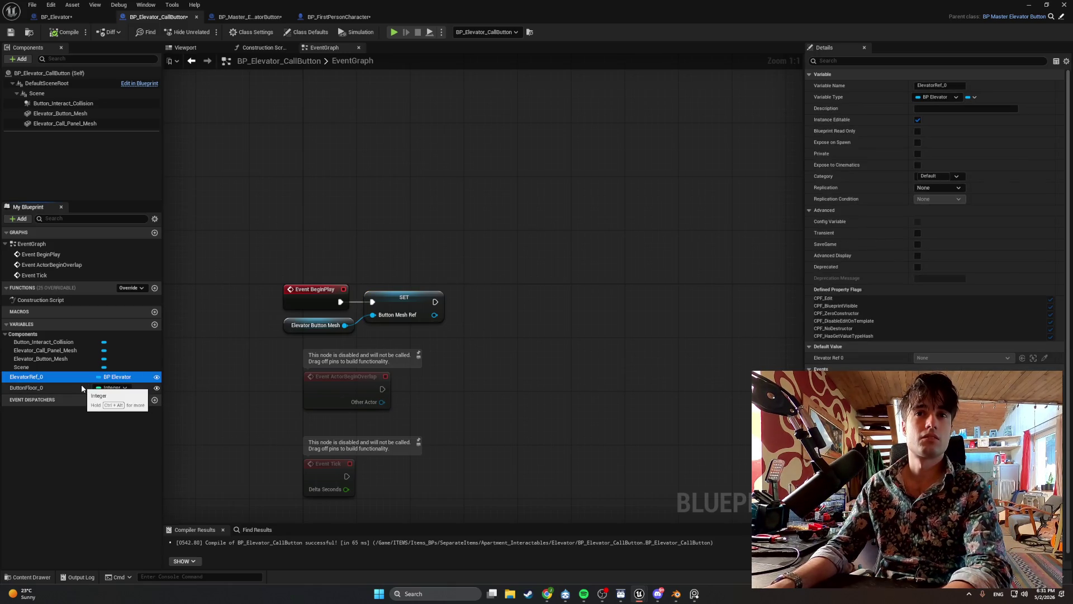
pyautogui.press('Delete')
pyautogui.click(66, 32)
pyautogui.click(1027, 6)
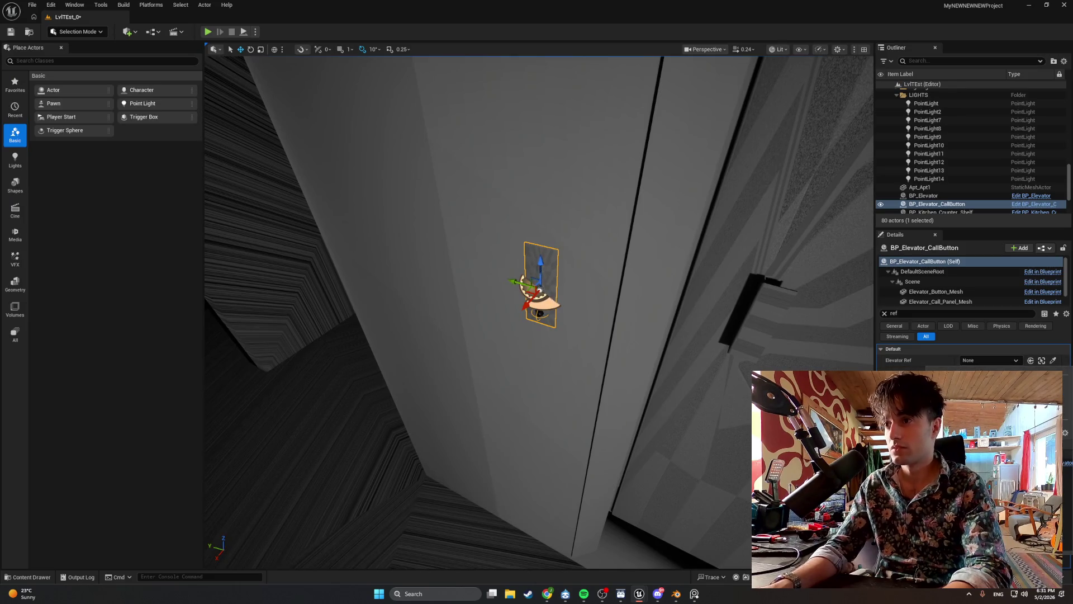
# - Pick BP_Elevator for the call button's Elevator Ref, save the level, and start Play In Editor
pyautogui.click(682, 244)
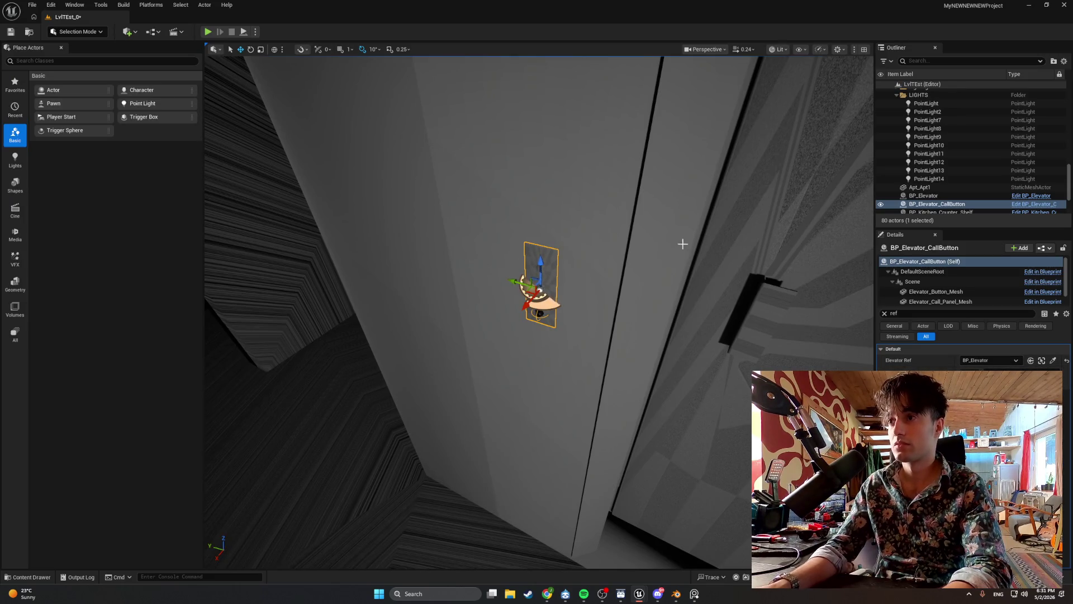
pyautogui.click(11, 32)
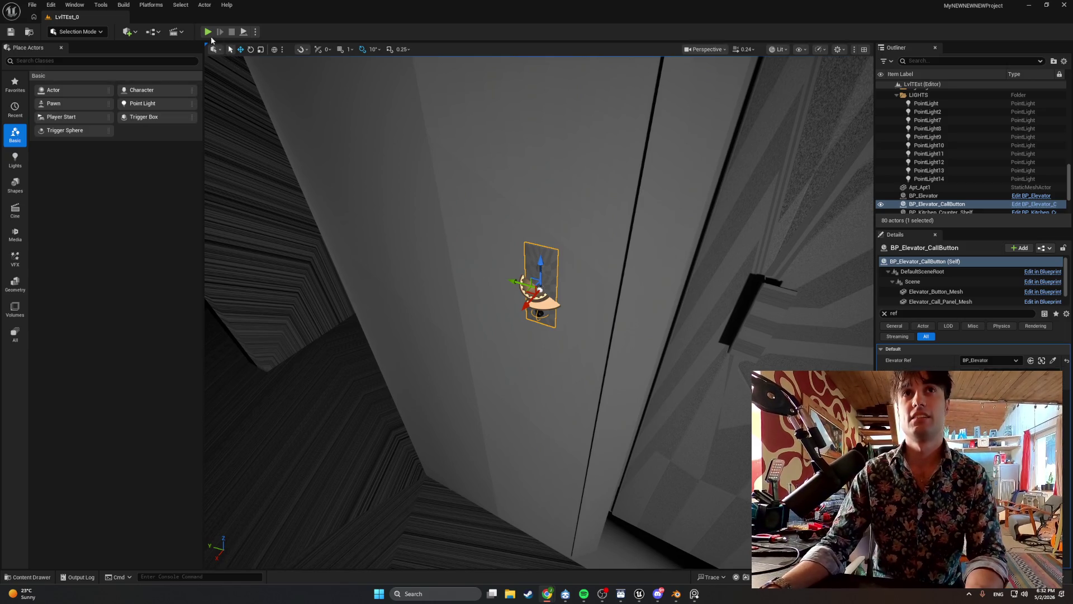
pyautogui.hotkey('alt', 'p')
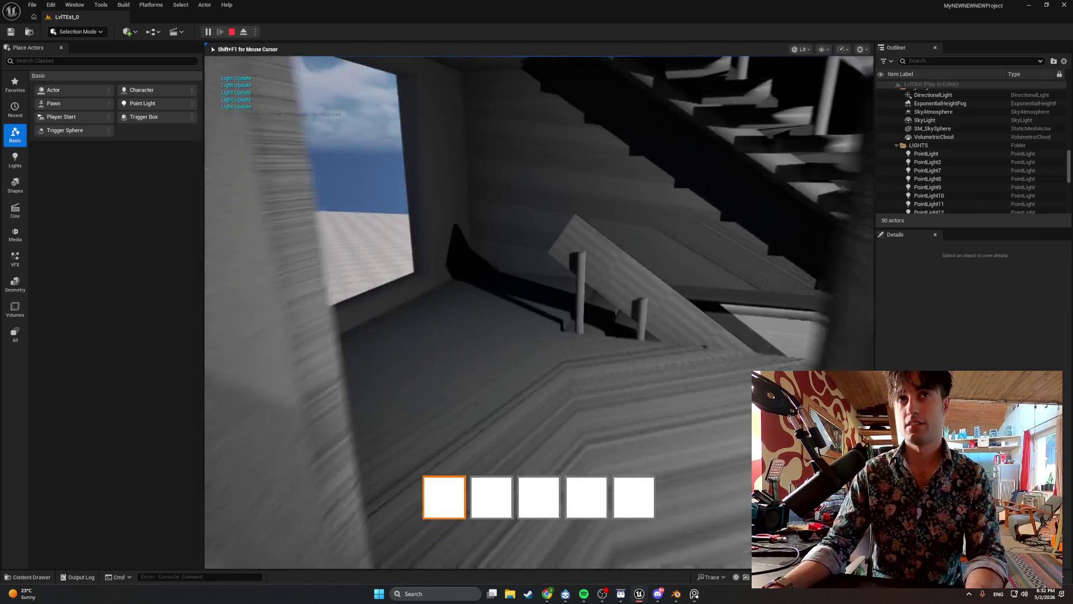
pyautogui.press('w')
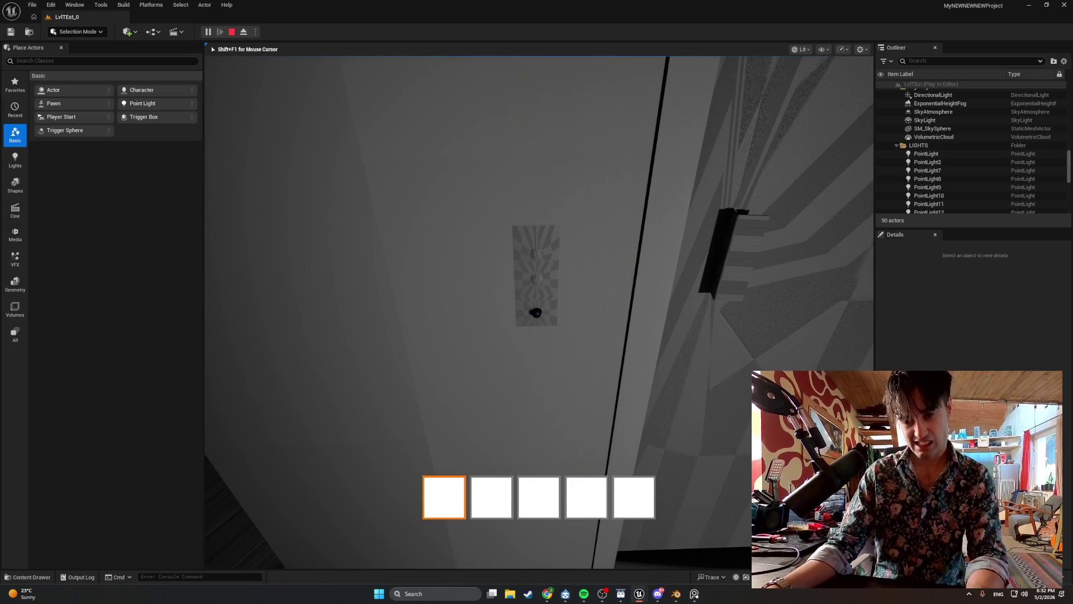
pyautogui.press('Escape')
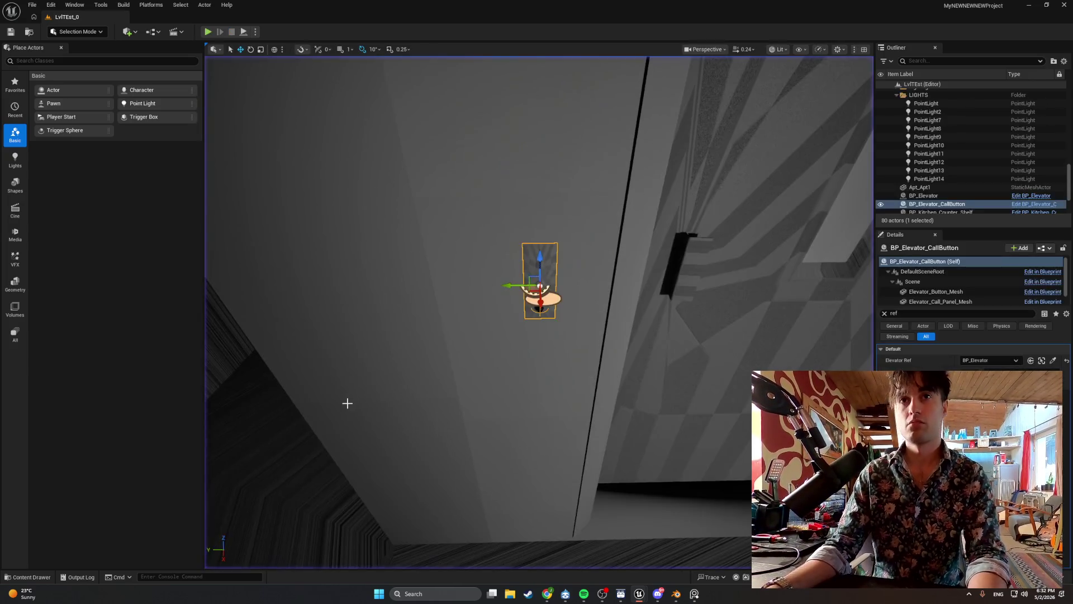
# - Browse from the placed call button to its asset and open the BP_Elevator_CallButton Blueprint
pyautogui.rightClick(540, 284)
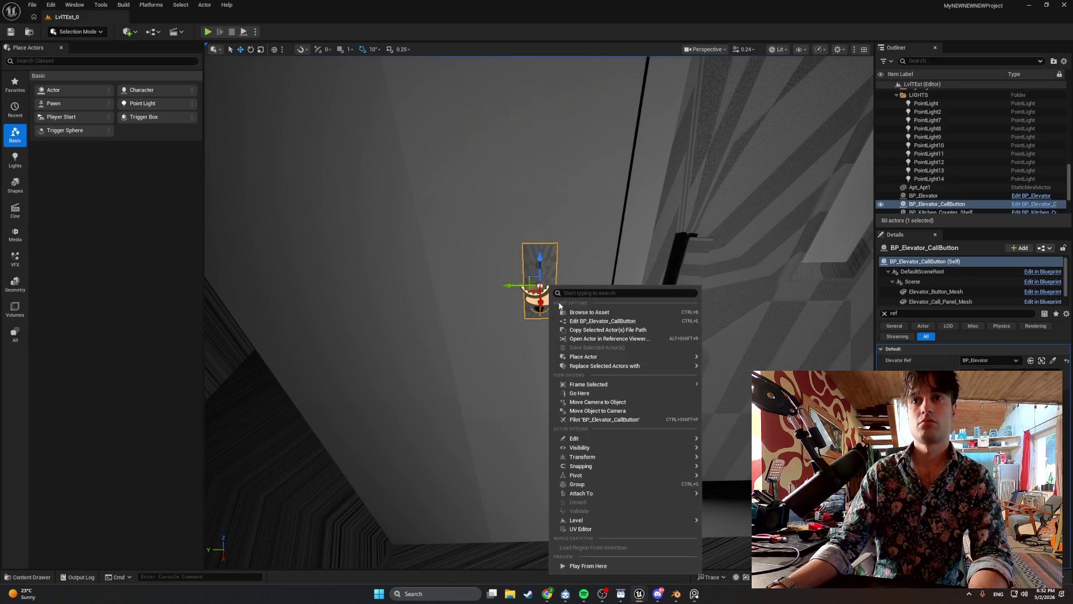
pyautogui.click(570, 319)
pyautogui.doubleClick(190, 425)
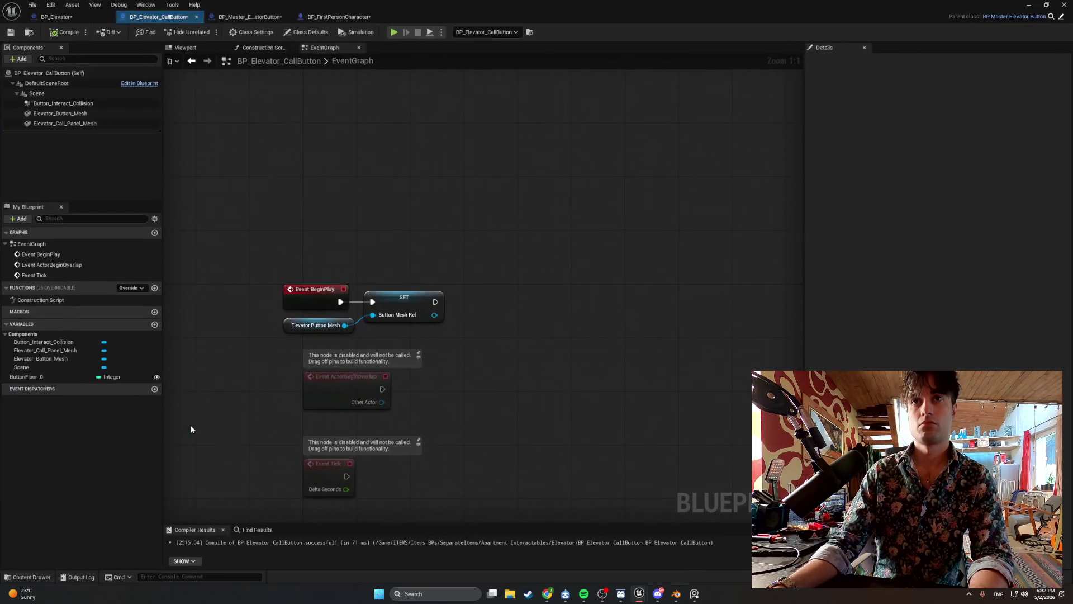
# - Show Button_Interact_Collision's Collision settings: Query Only, WorldDynamic; a started screen snip is cancelled
pyautogui.click(91, 104)
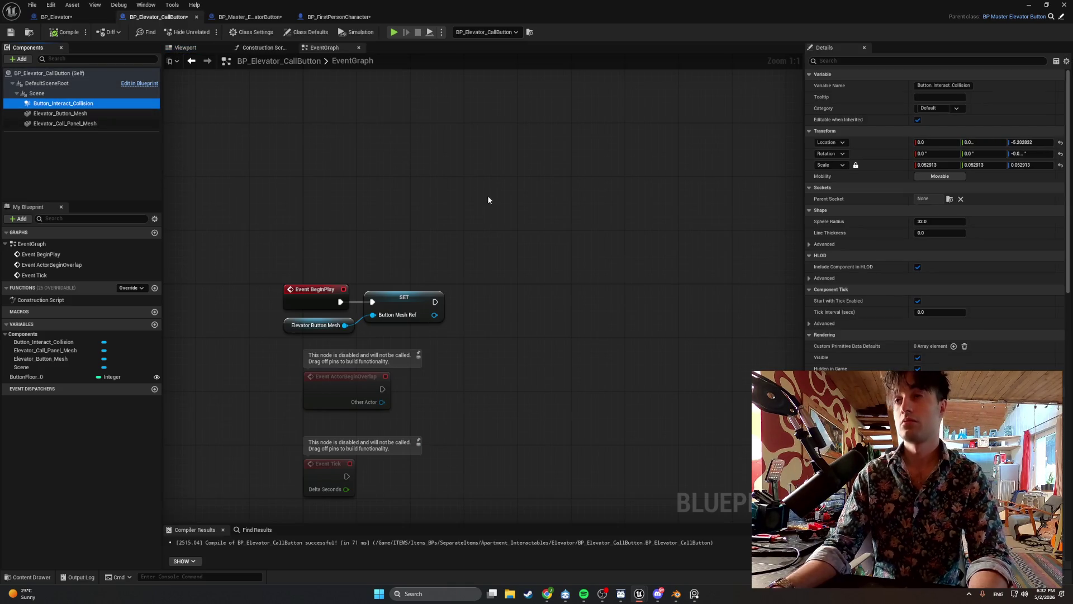
pyautogui.scroll(-15, 873, 323)
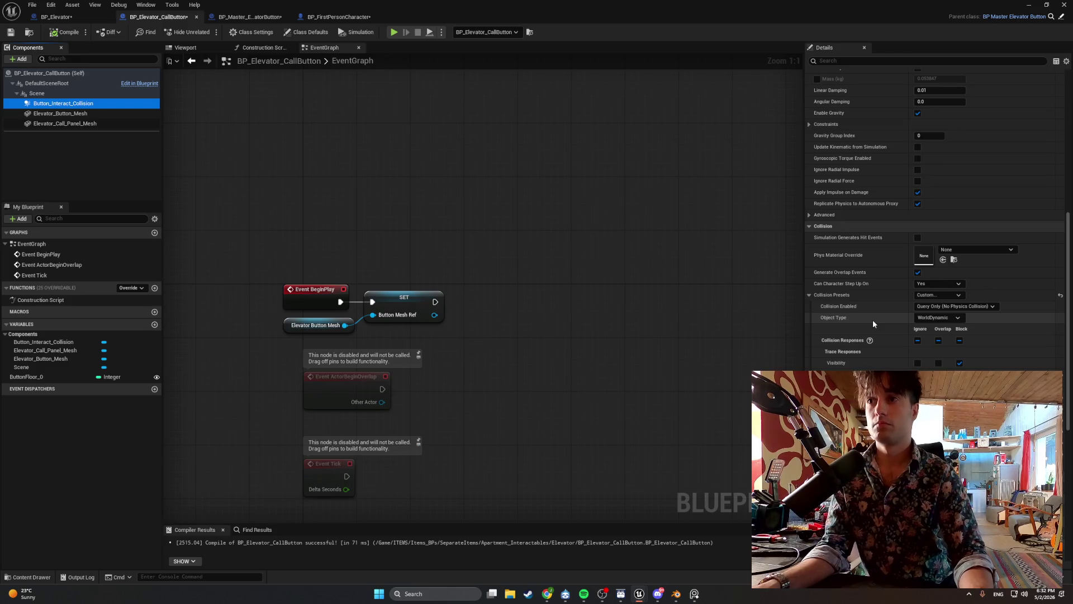
pyautogui.press('super+shift+s')
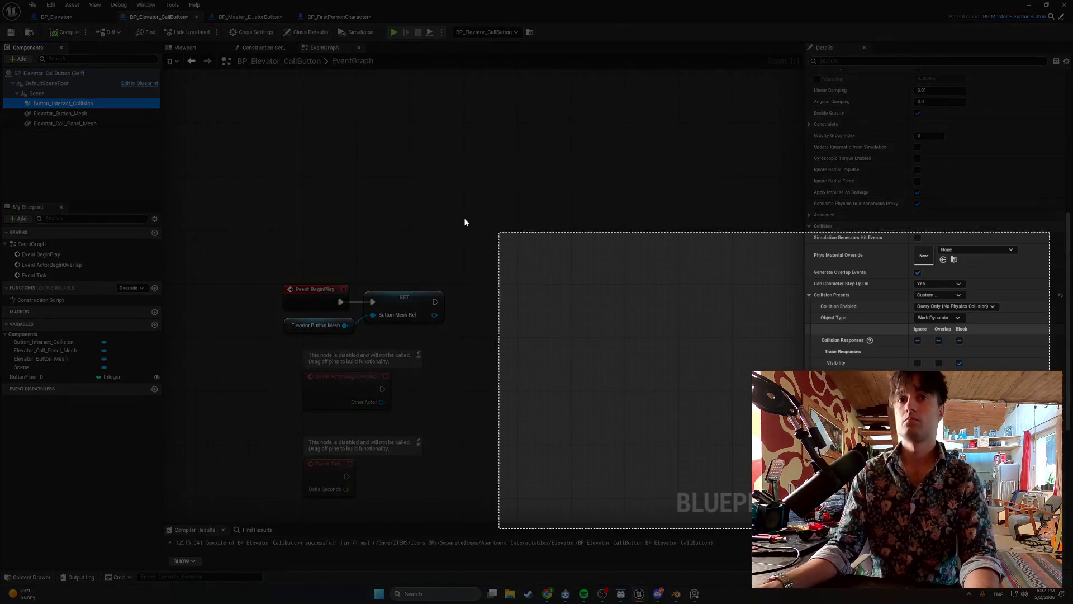
pyautogui.press('Escape')
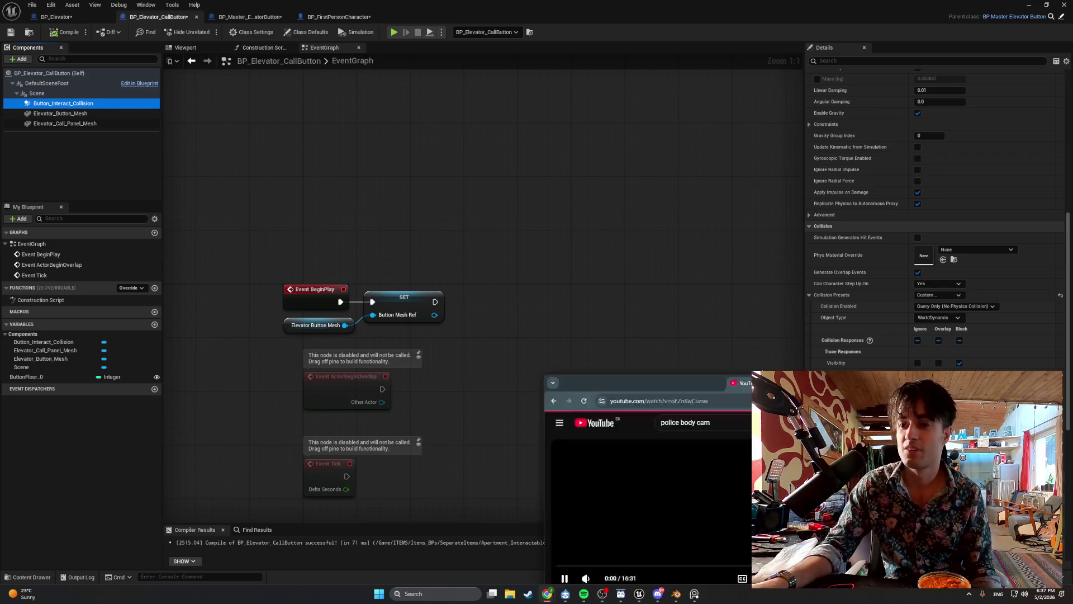
# - Bring the YouTube AirTag bodycam video to the front and switch the player to full screen
pyautogui.click(547, 593)
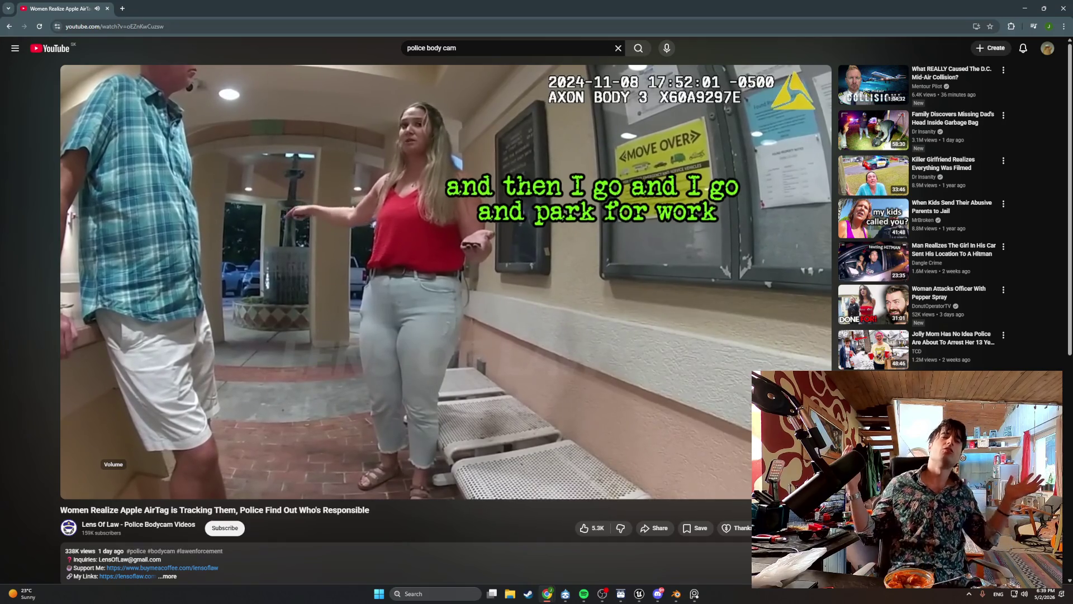
pyautogui.press('f')
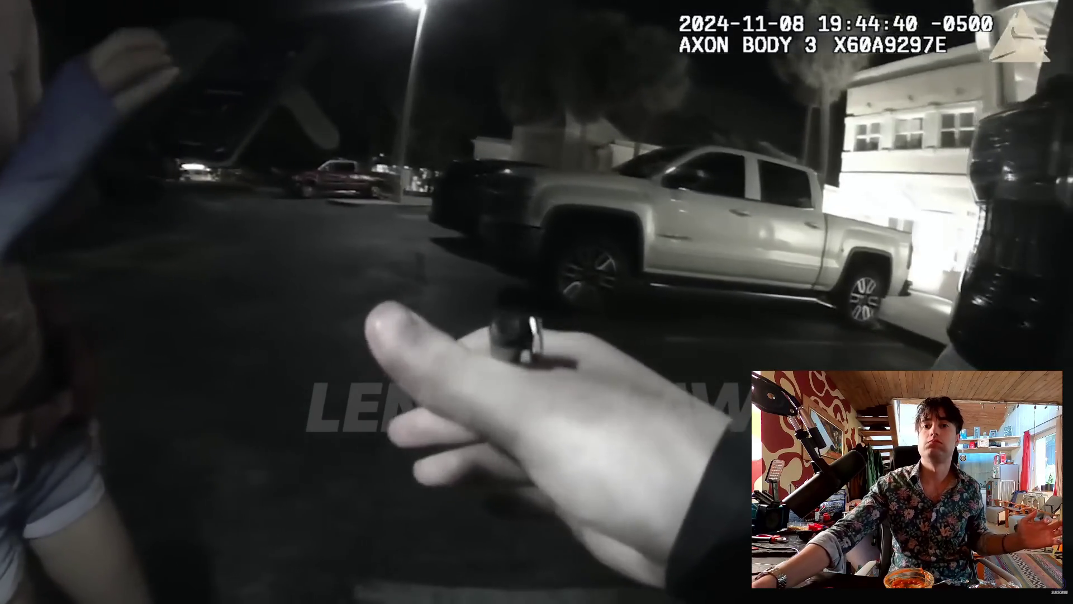
# - Watch the bodycam video full screen until it reaches the nighttime parking-lot scene
pyautogui.moveTo(922, 589)
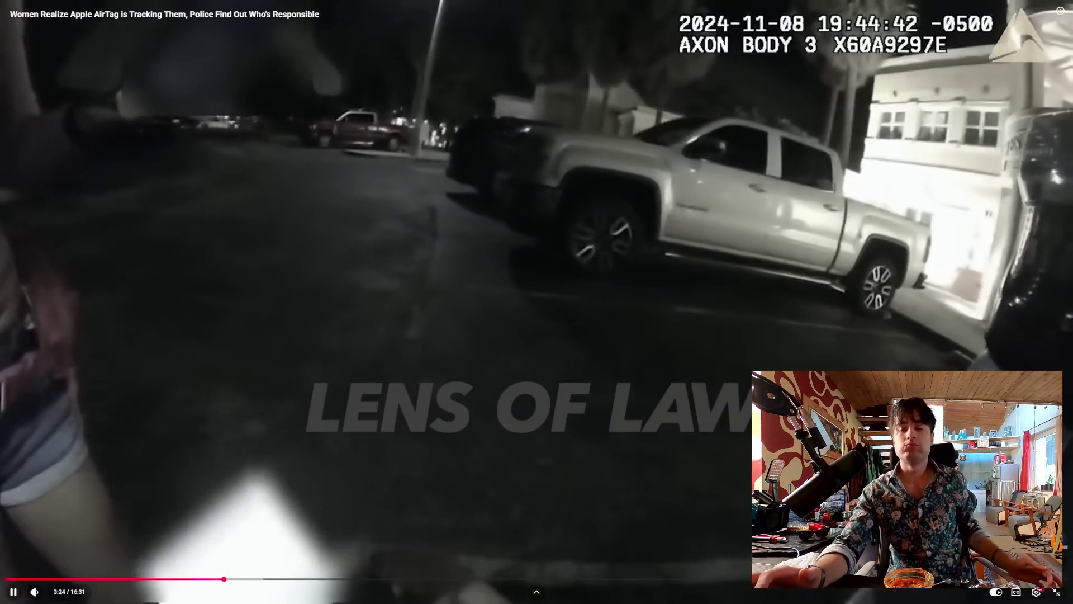
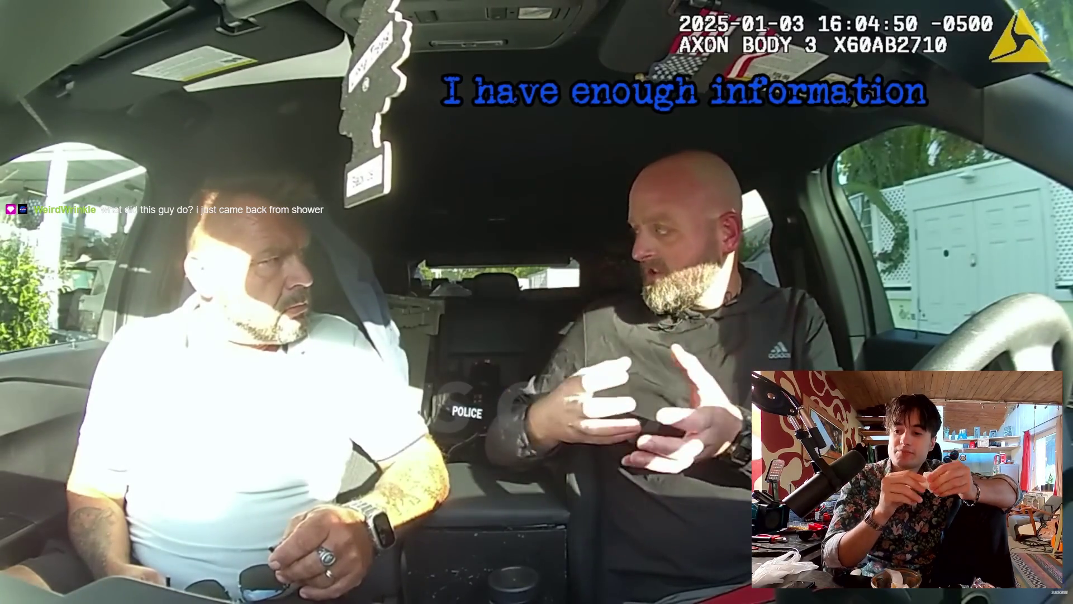
# - Seek the AirTag bodycam video back to 6:45, the night-time parking-lot scene
pyautogui.moveTo(537, 302)
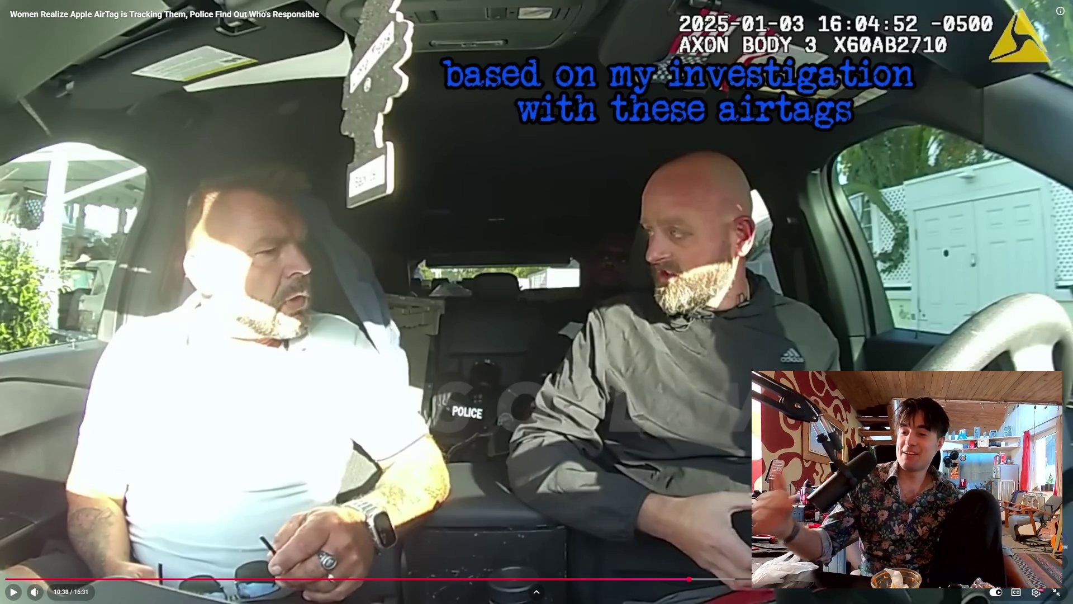
pyautogui.click(445, 582)
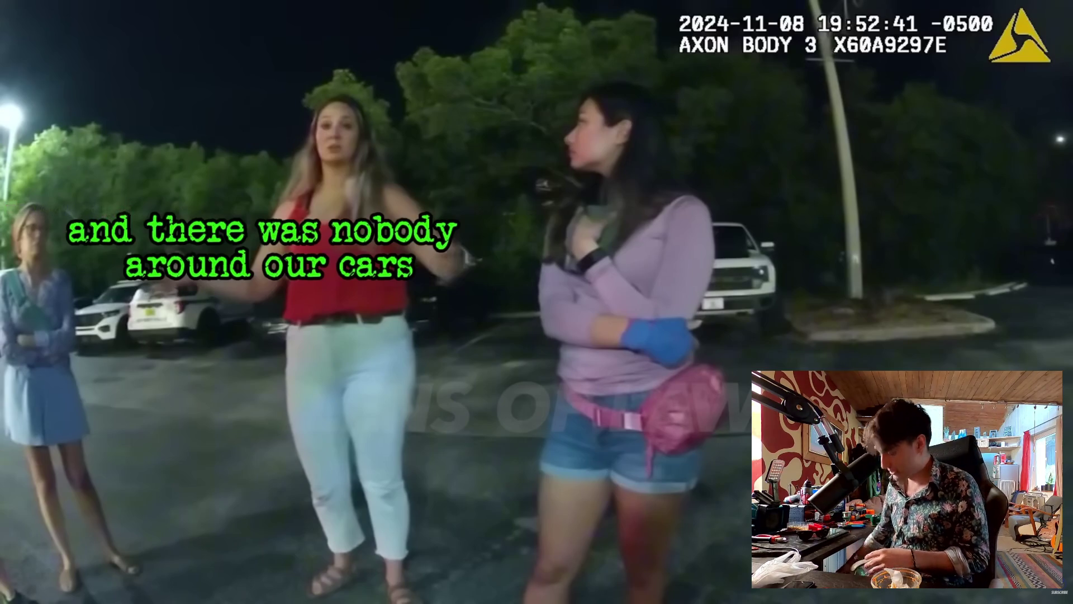
# - Jump the bodycam video ahead to 10:12 and resume playback
pyautogui.moveTo(664, 579)
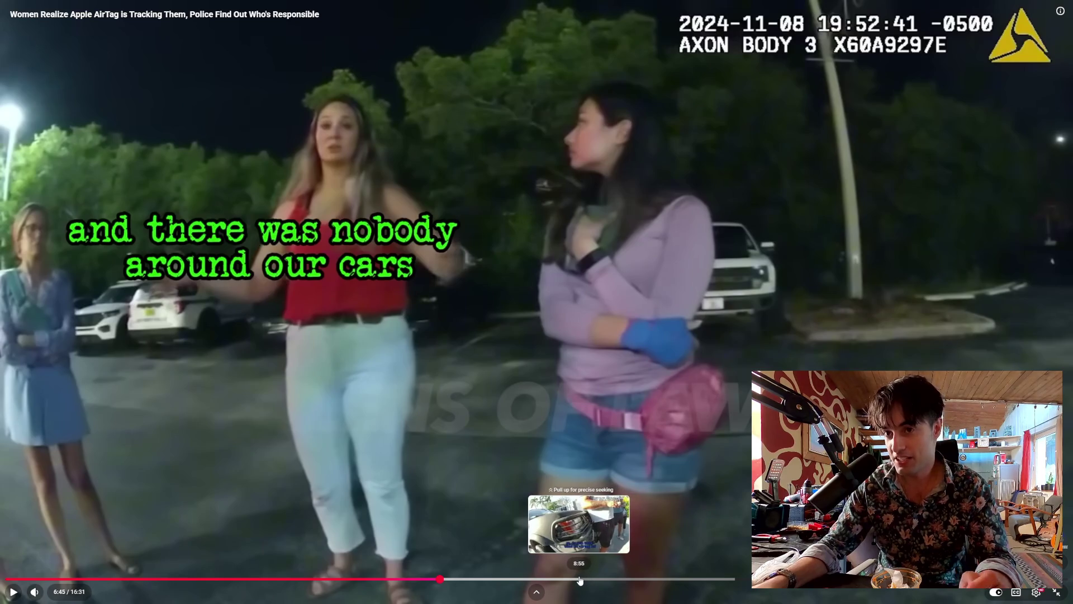
pyautogui.click(662, 579)
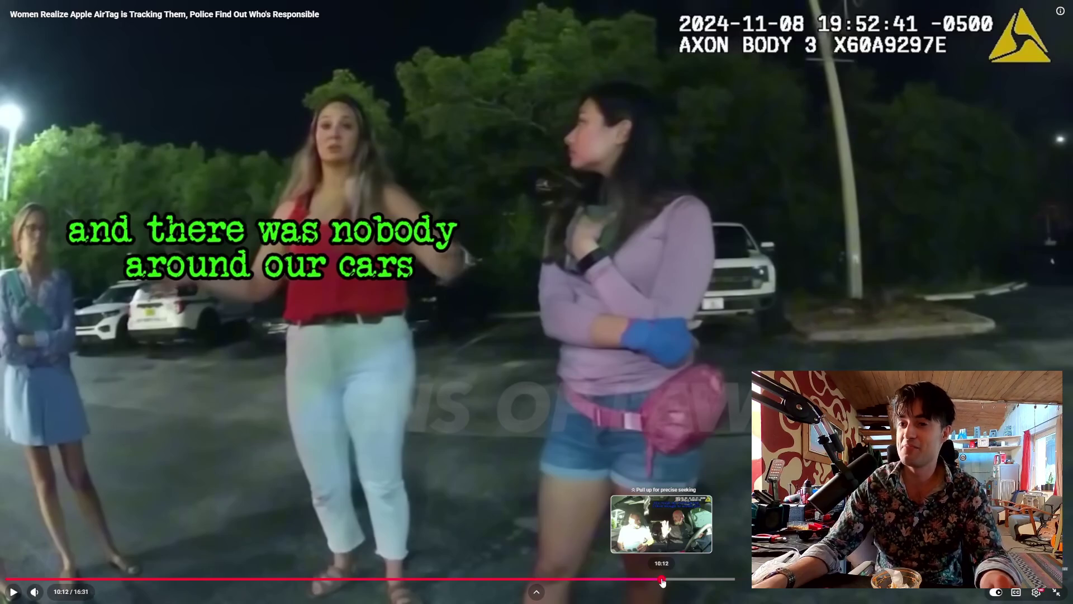
pyautogui.click(691, 480)
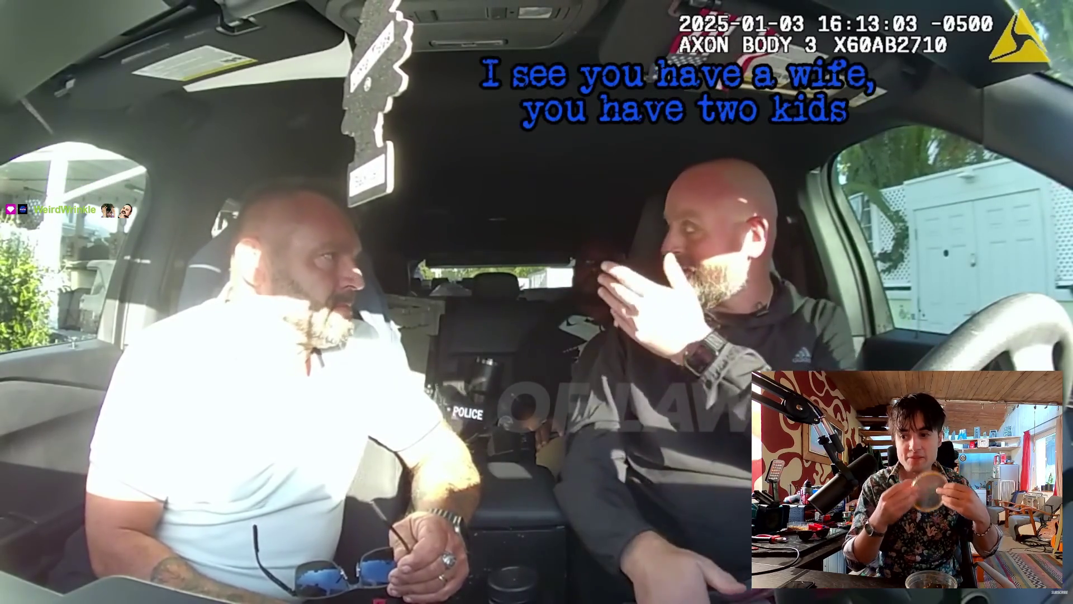
# - Pause and resume the car conversation, then stop at 15:13 on the passcode line
pyautogui.click(288, 283)
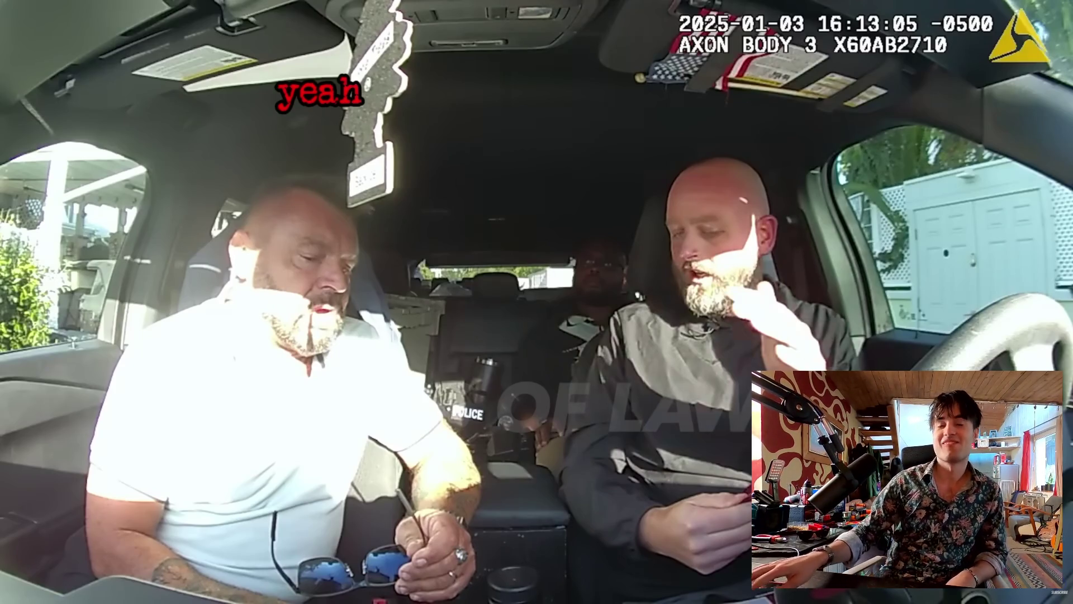
pyautogui.moveTo(420, 334)
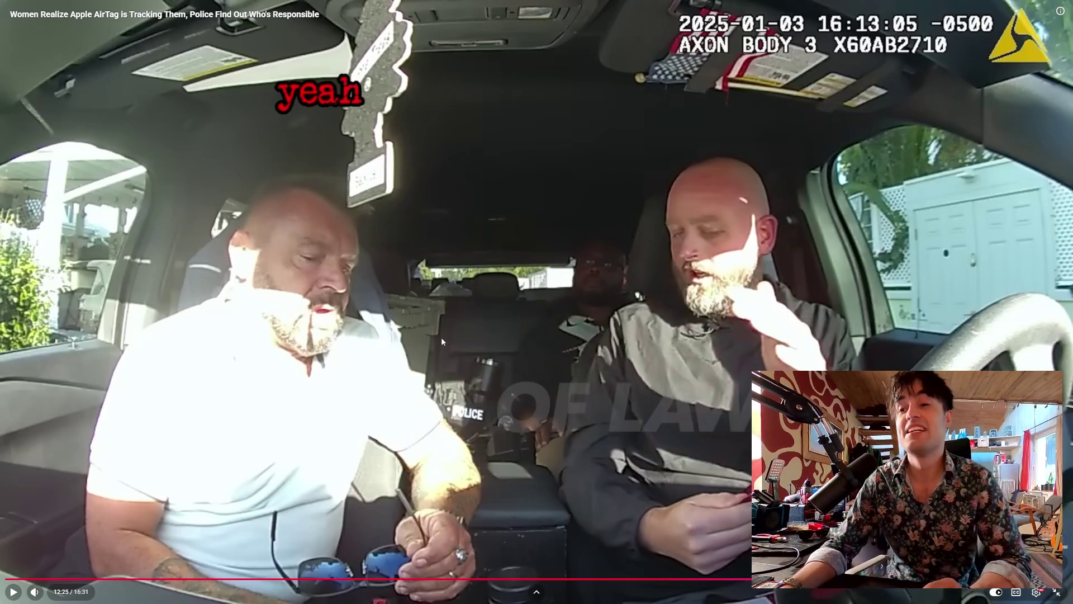
pyautogui.click(455, 327)
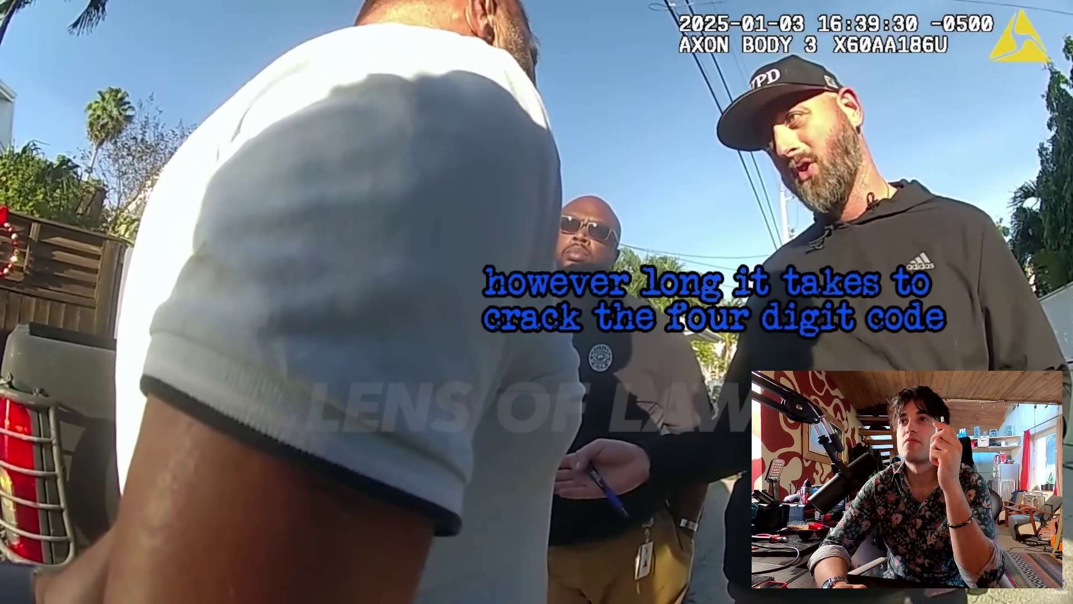
pyautogui.click(468, 226)
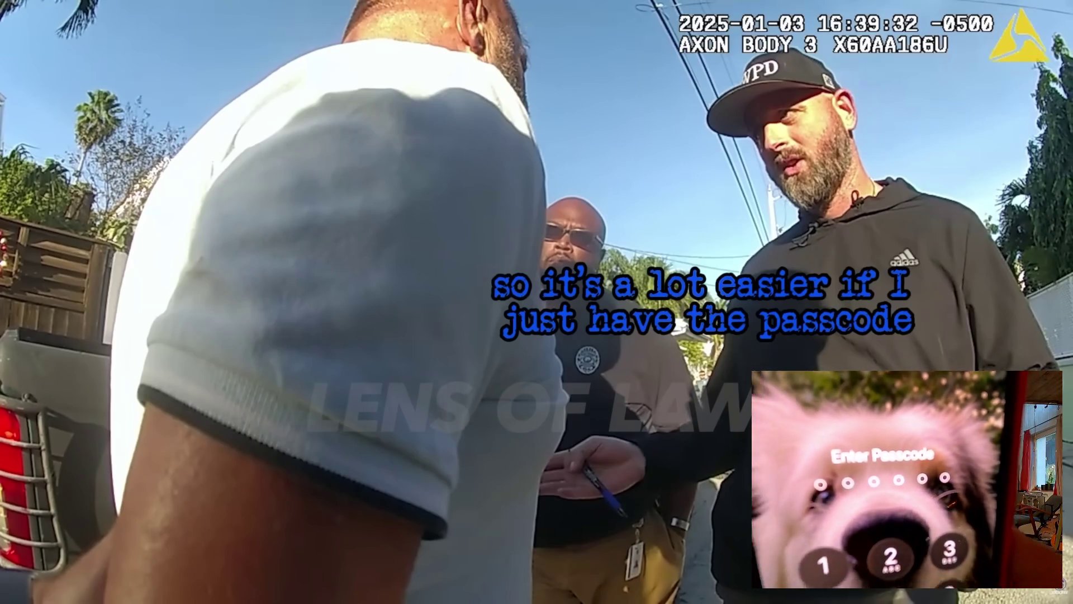
pyautogui.click(469, 229)
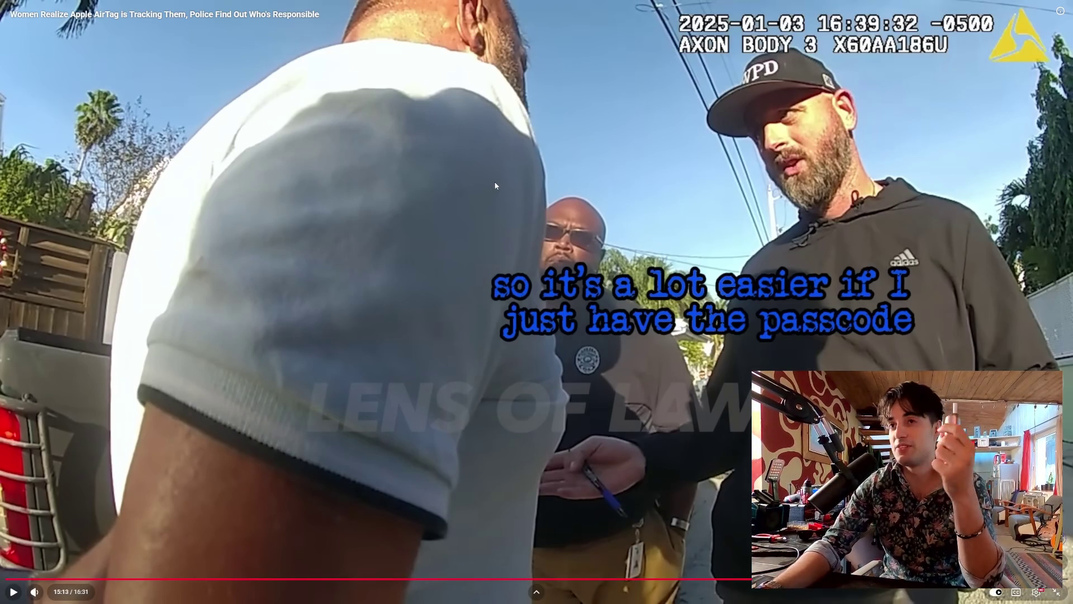
# - Resume the bodycam video from 15:13 and let it play to 16:31
pyautogui.click(540, 216)
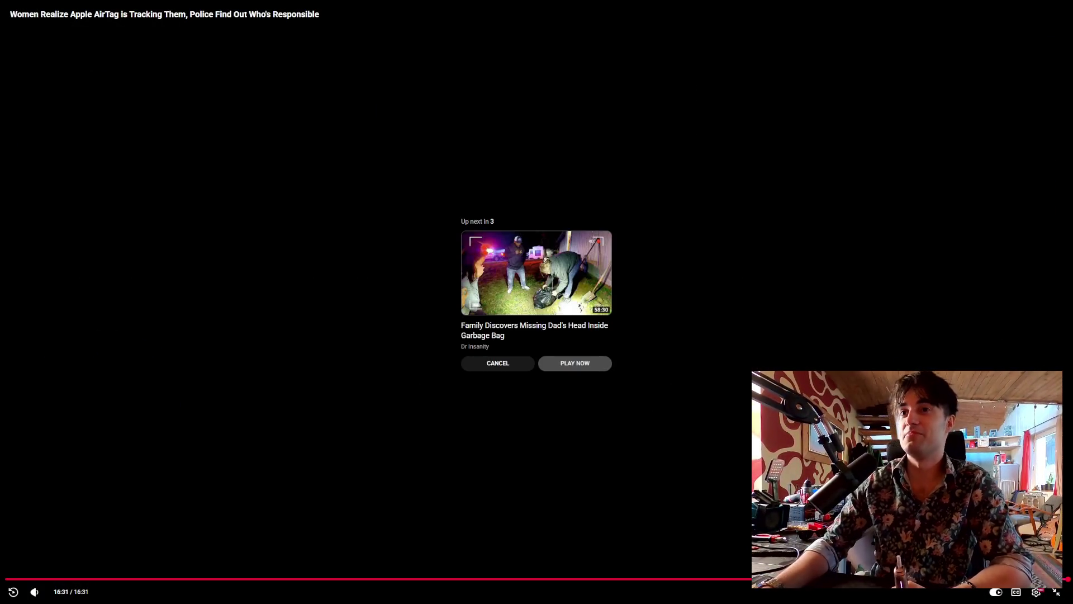
# - Exit fullscreen, close the YouTube browser, then raise and minimize Spotify to reveal the blueprint
pyautogui.click(1059, 593)
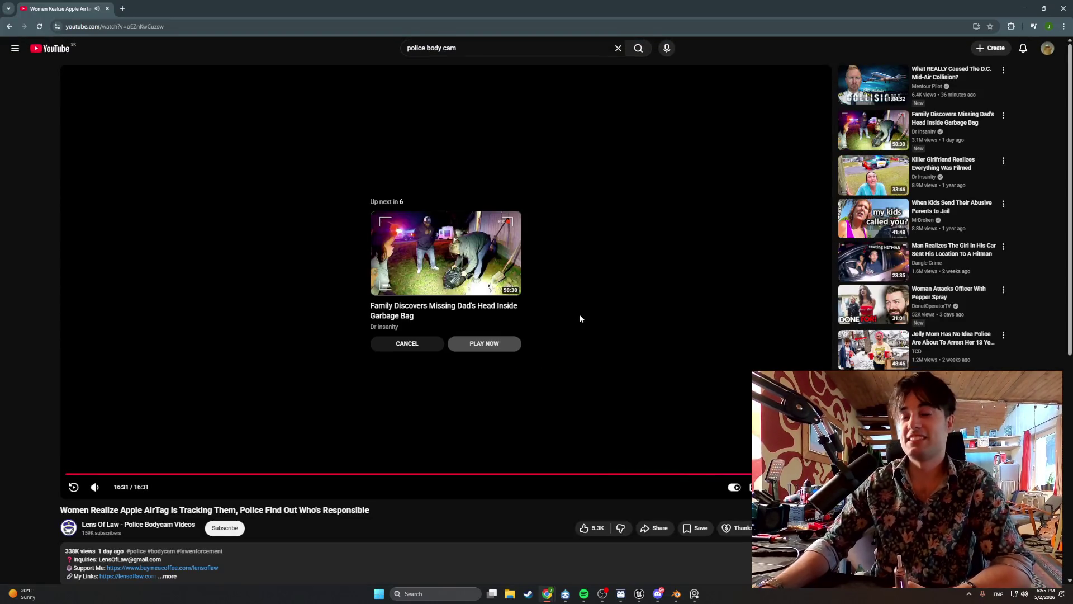
pyautogui.click(108, 9)
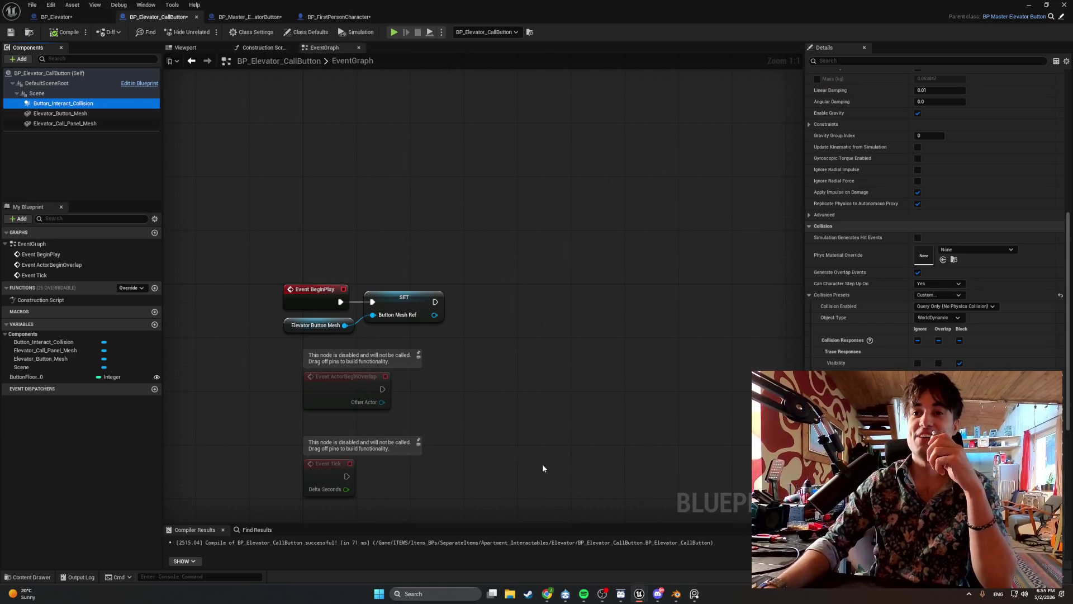
pyautogui.click(584, 594)
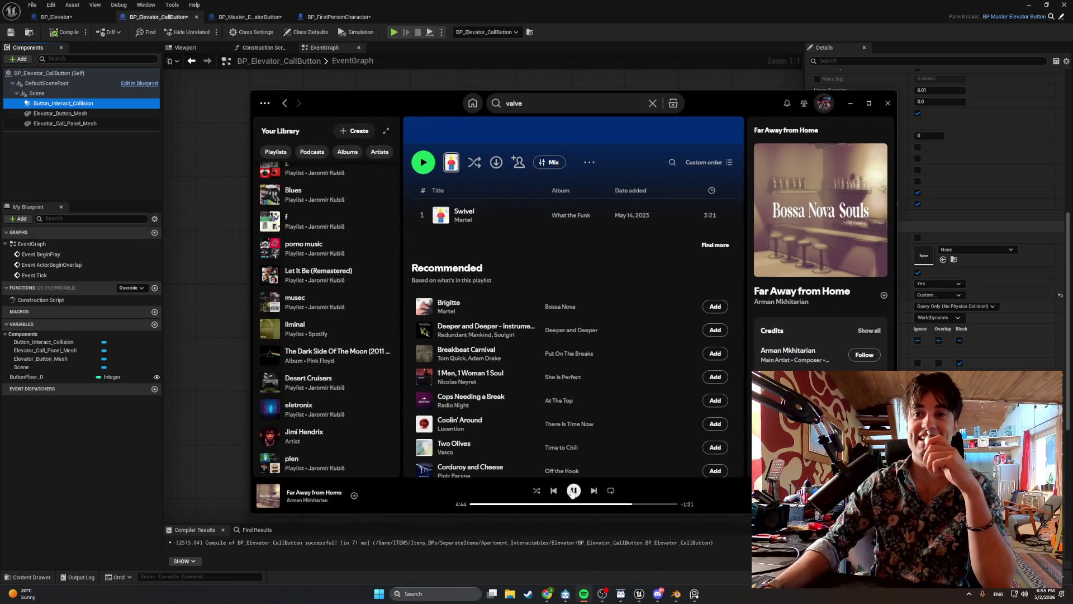
pyautogui.click(852, 106)
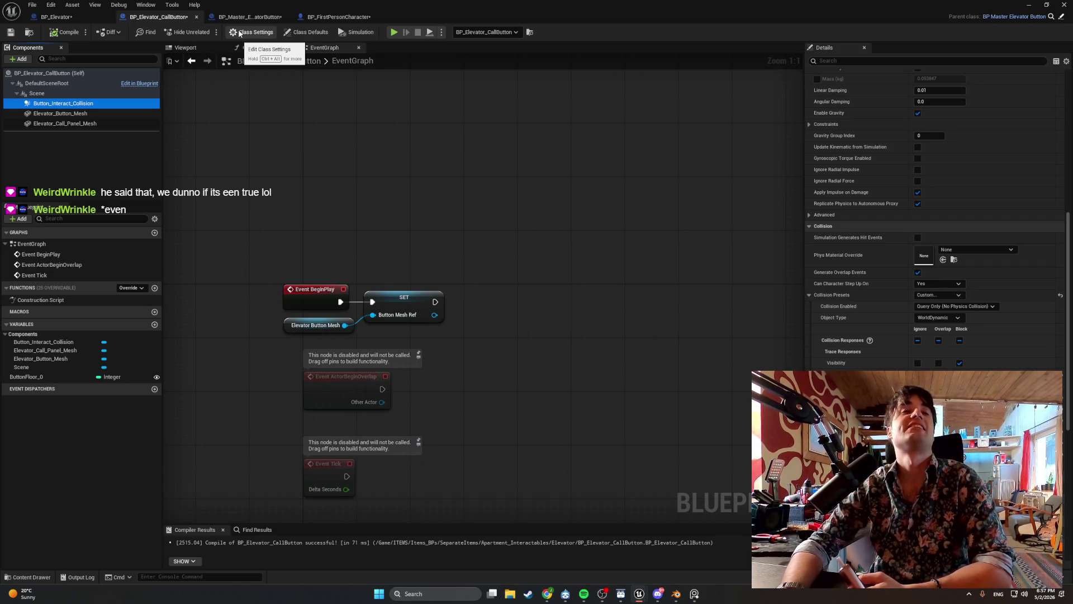
# - Bring the YouTube browser back in front and pause the reloaded bodycam video
pyautogui.moveTo(547, 593)
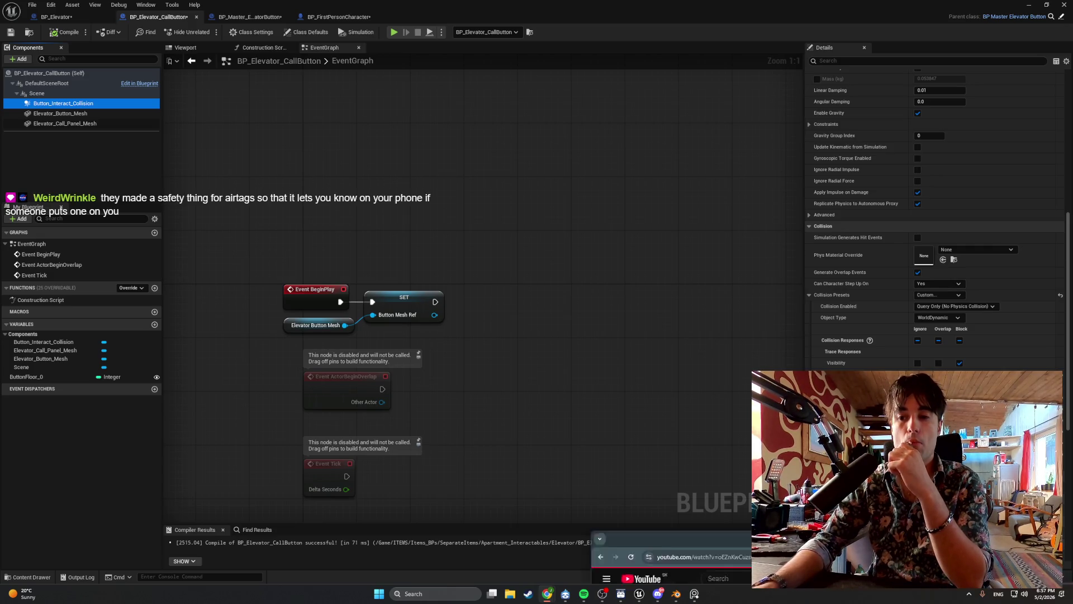
pyautogui.click(671, 556)
pyautogui.click(447, 221)
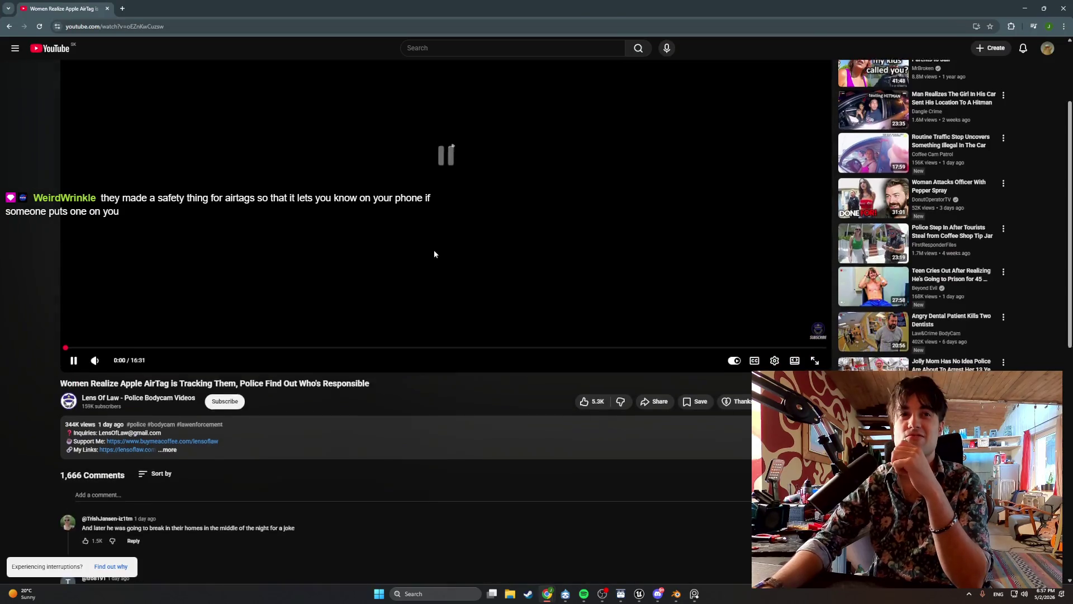
# - Scroll down to the comments and select the words 'he got let' in one
pyautogui.scroll(-2, 434, 250)
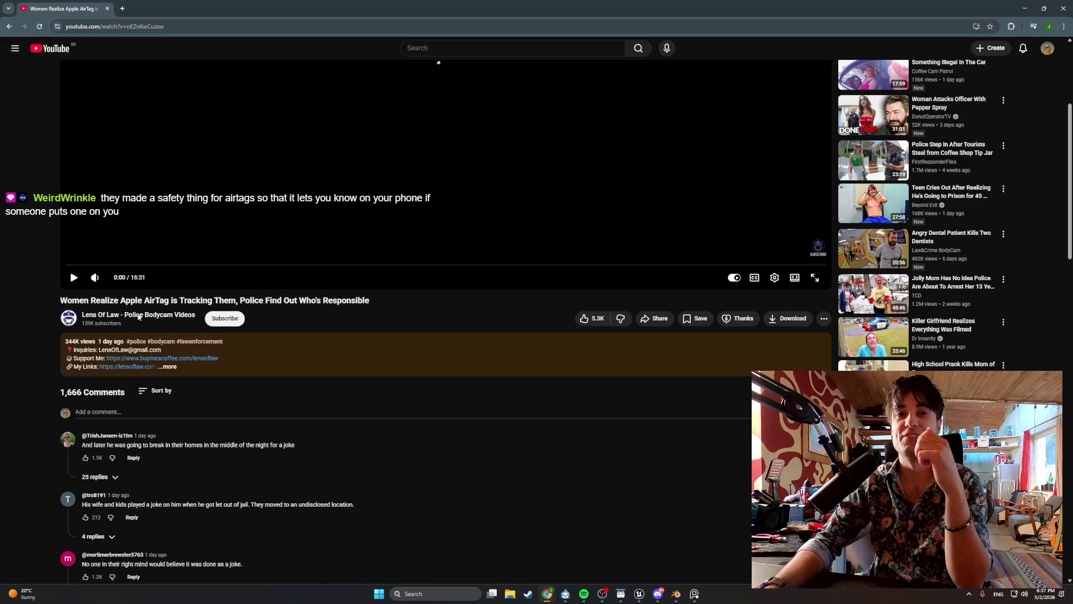
pyautogui.scroll(-1, 193, 457)
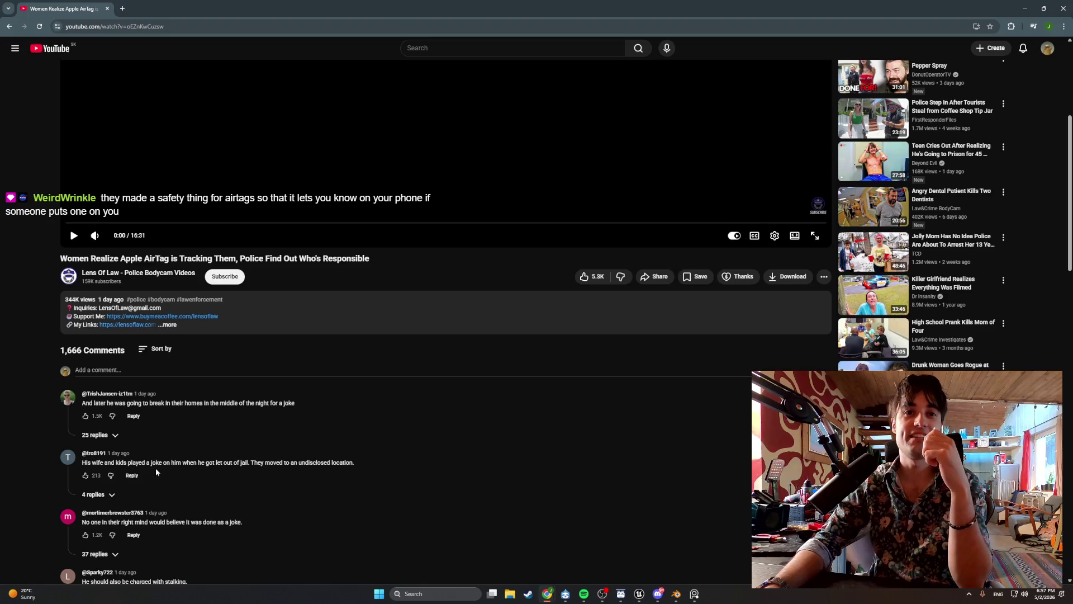
pyautogui.moveTo(199, 463); pyautogui.dragTo(221, 464)
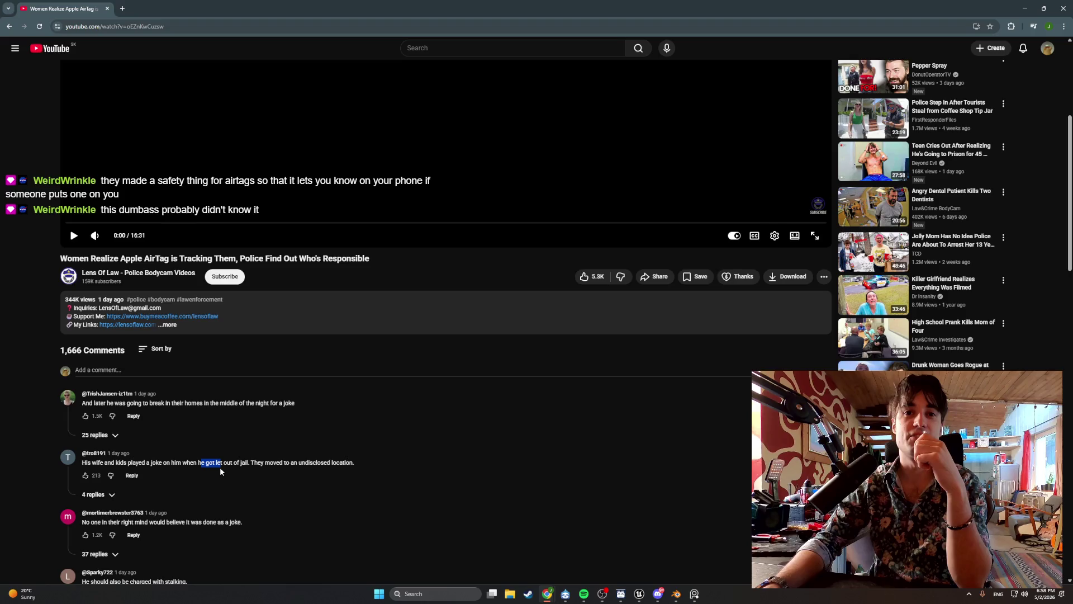
# - Read further down the comment list, then minimize the browser to return to Unreal Engine
pyautogui.scroll(-2, 280, 465)
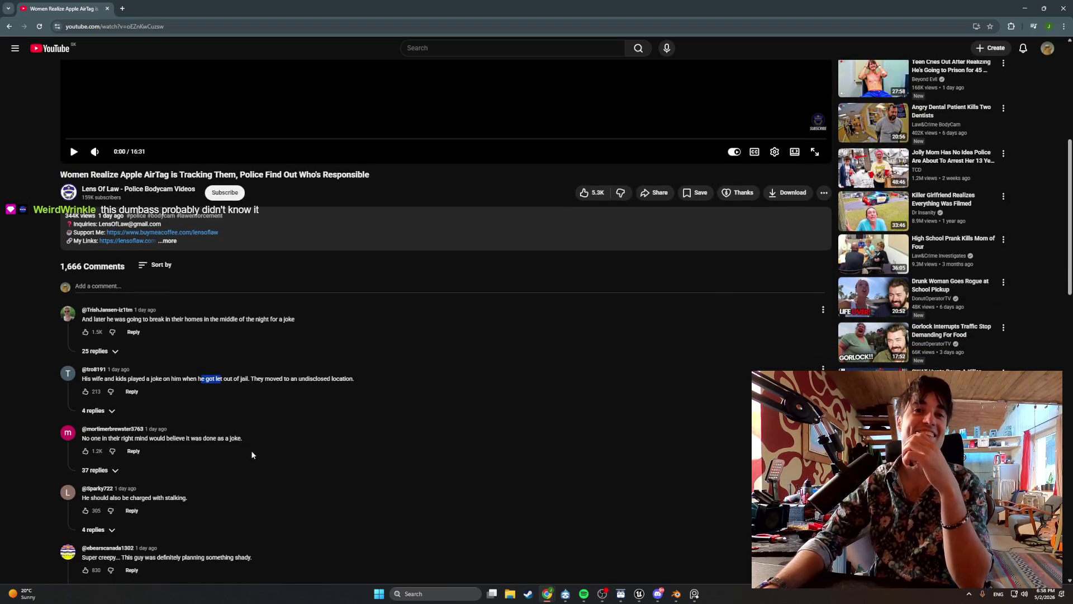
pyautogui.scroll(-2, 215, 454)
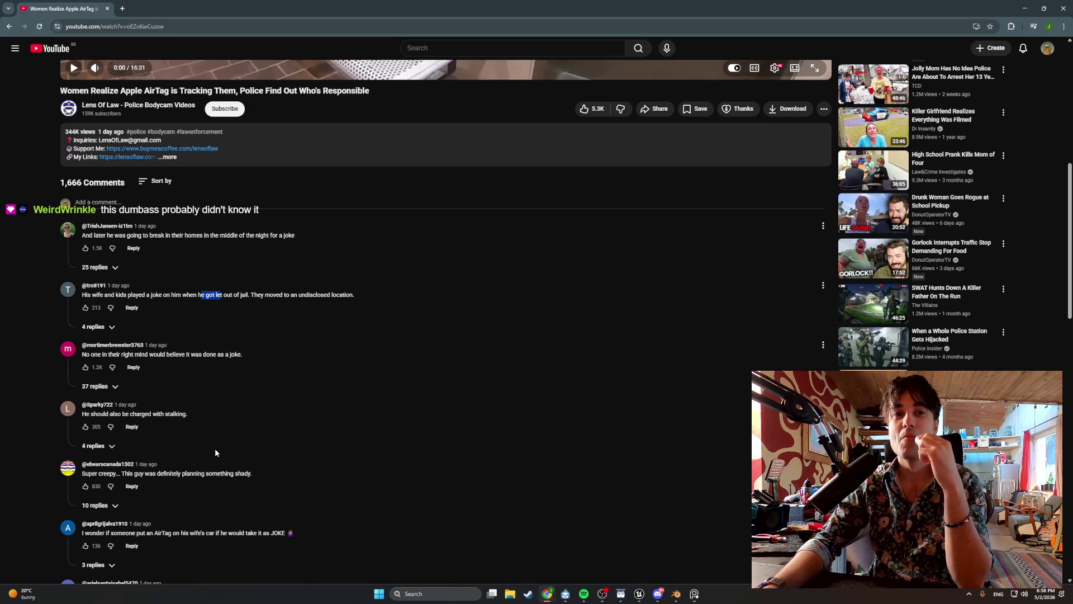
pyautogui.scroll(-1, 216, 451)
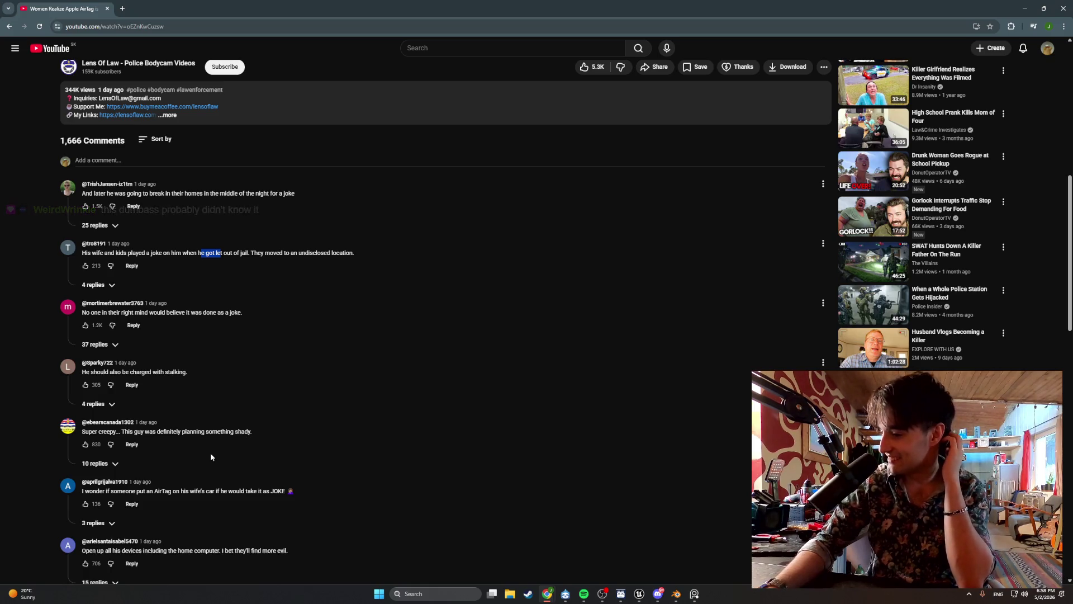
pyautogui.scroll(-1, 209, 457)
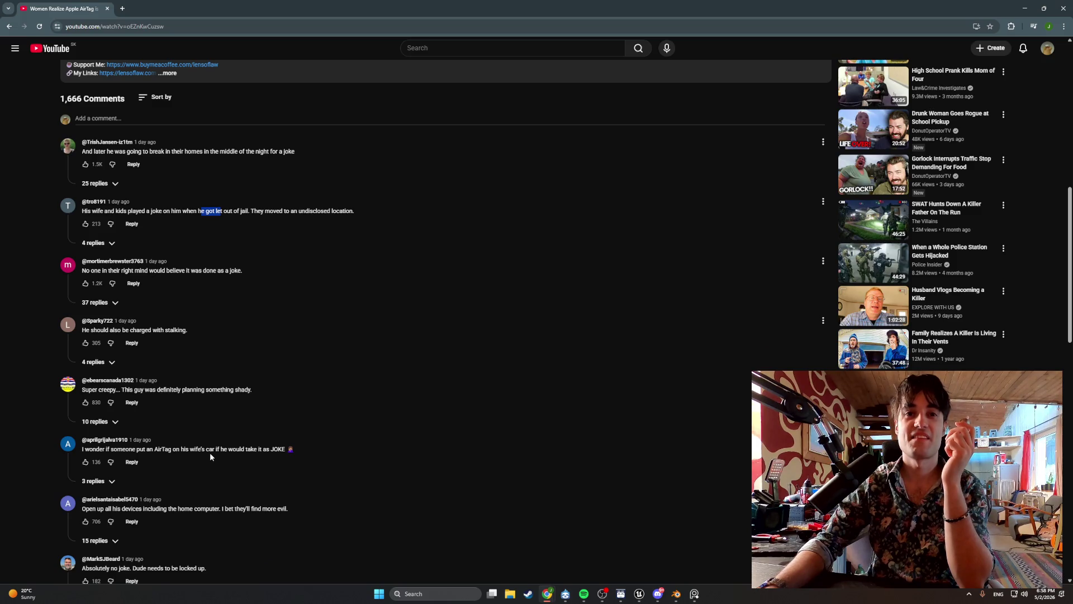
pyautogui.scroll(-1, 211, 457)
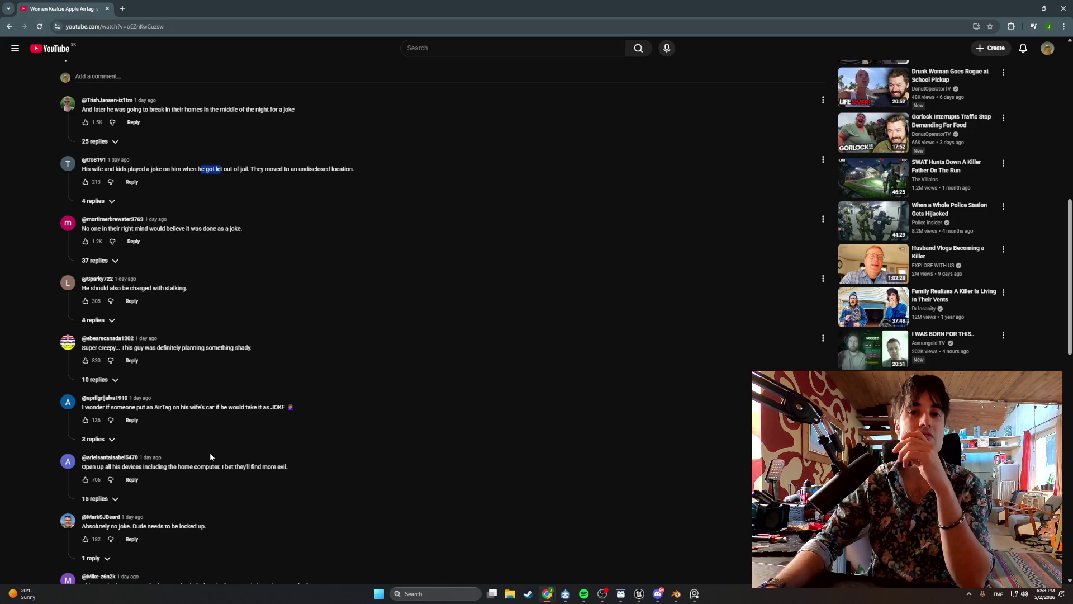
pyautogui.scroll(-1, 210, 457)
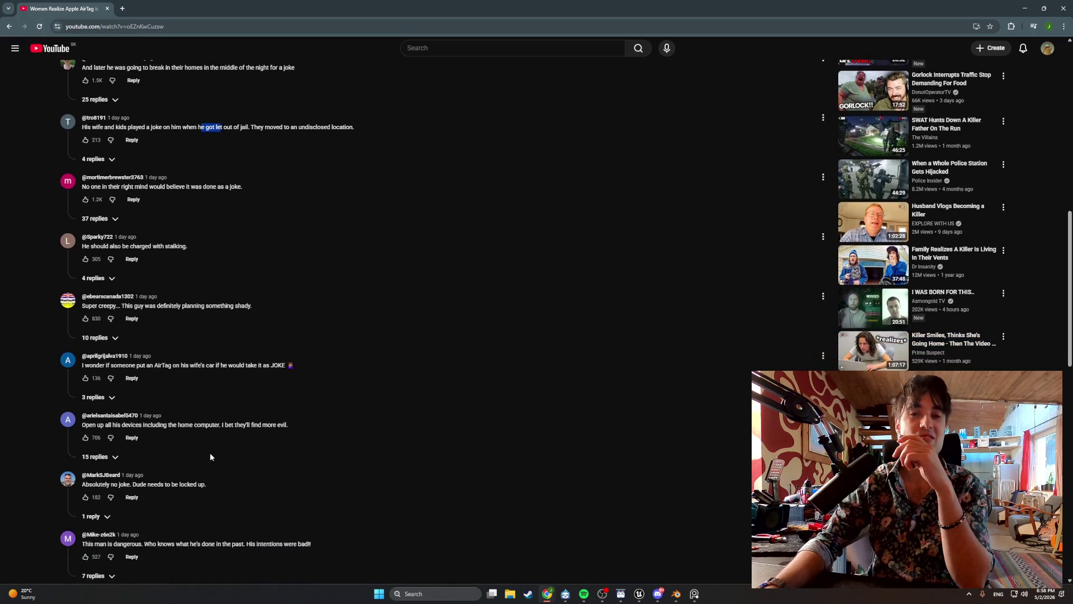
pyautogui.scroll(-2, 211, 457)
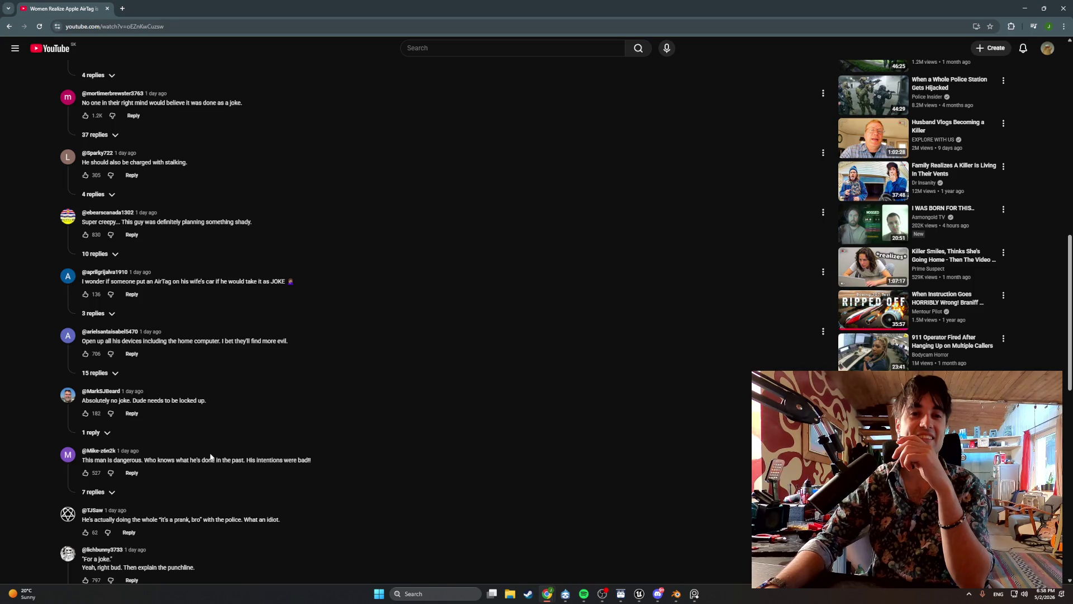
pyautogui.scroll(-1, 211, 456)
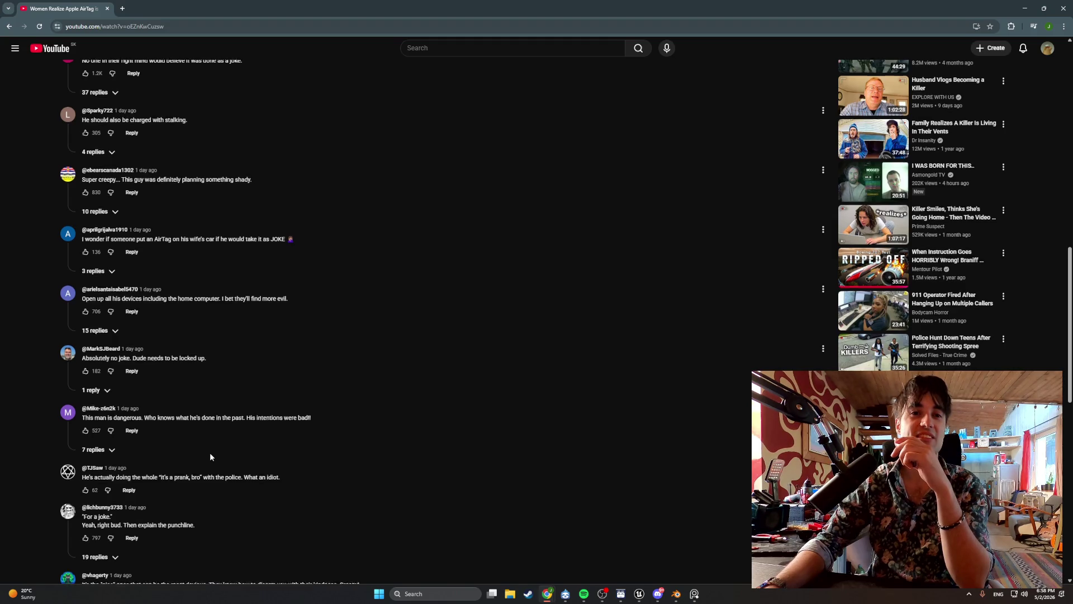
pyautogui.scroll(-2, 211, 457)
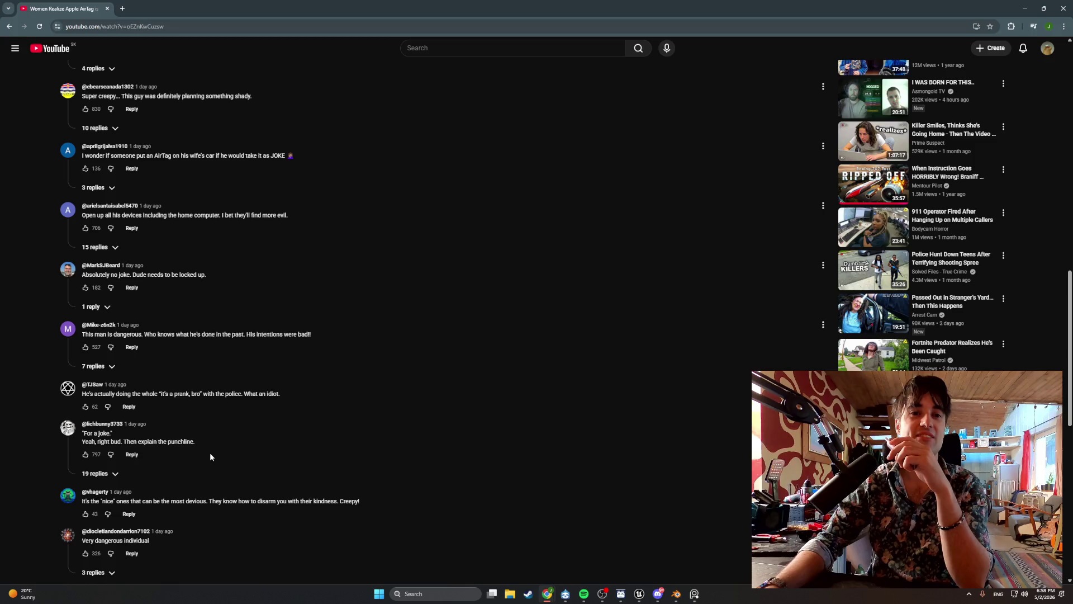
pyautogui.scroll(-2, 211, 456)
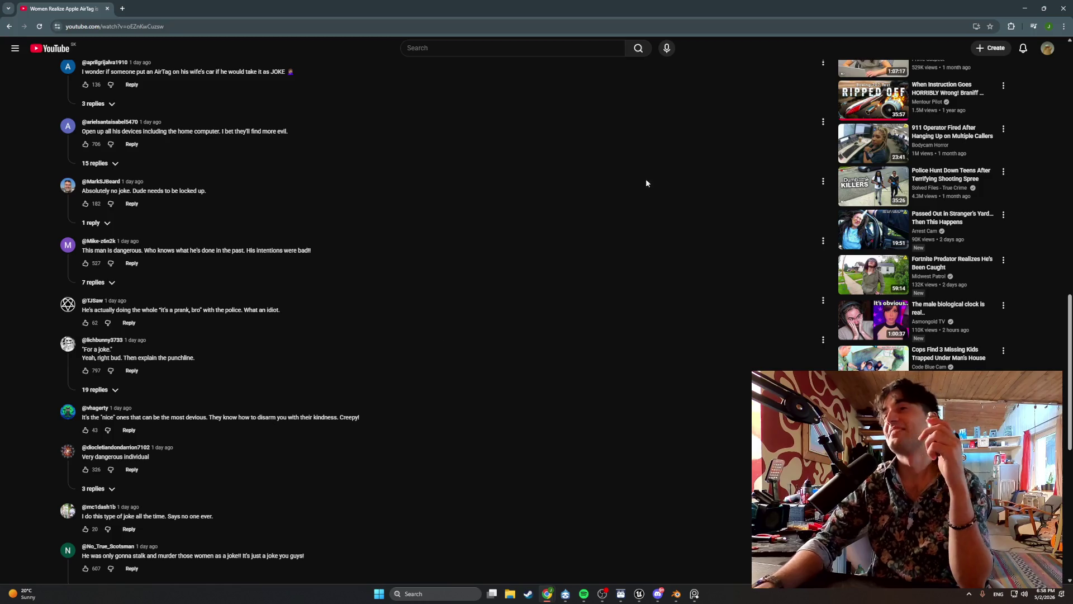
pyautogui.click(1021, 6)
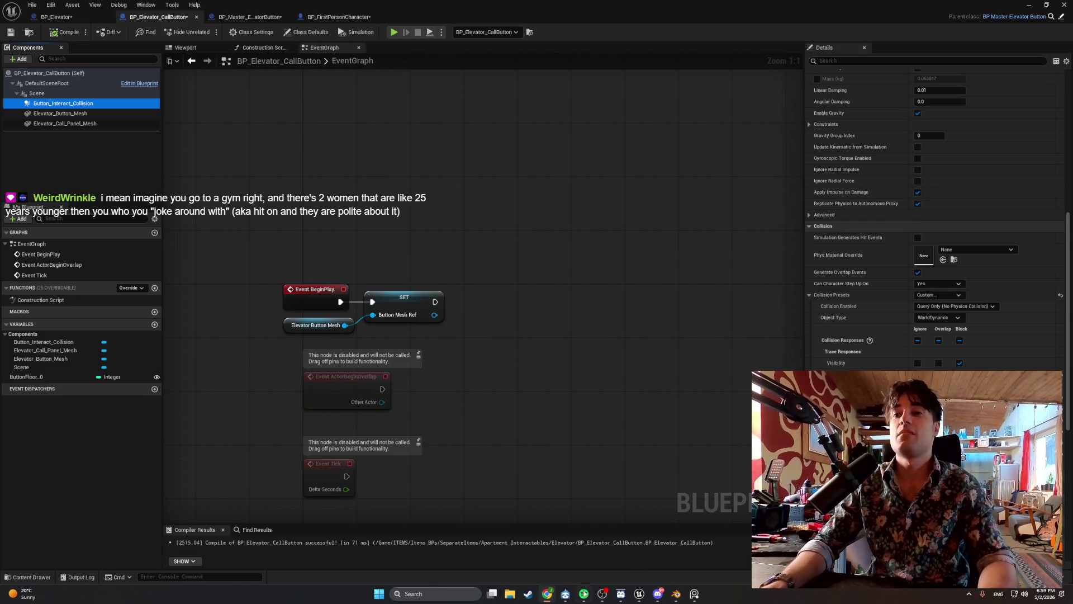
# - Bring the Spotify window, playing Brigitte by Martel, in front of the blueprint editor
pyautogui.click(584, 593)
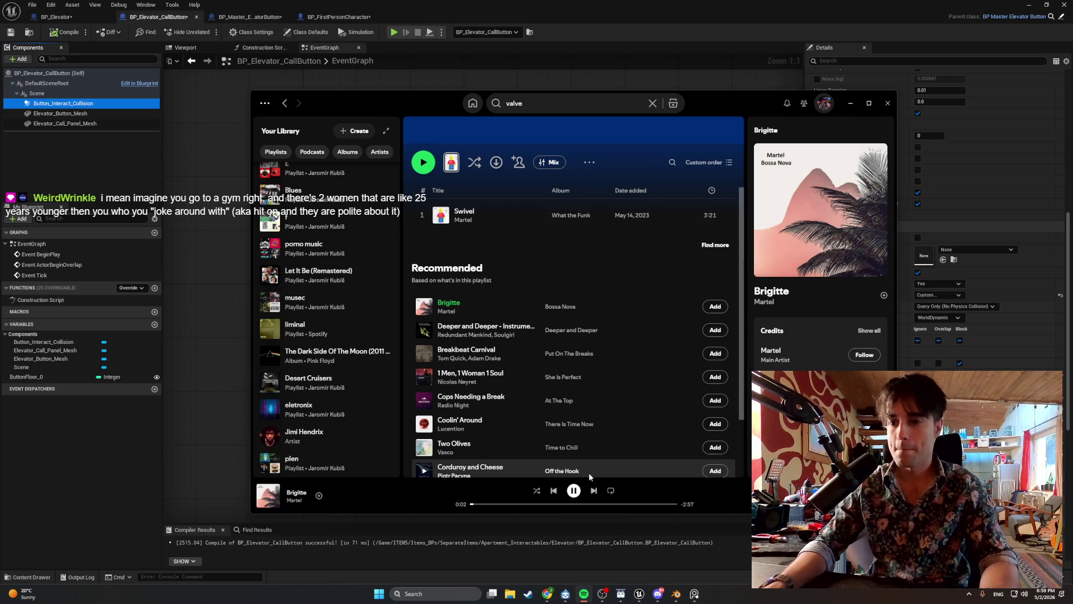
# - Minimize Spotify to reveal the BP_Elevator_CallButton EventGraph
pyautogui.click(848, 110)
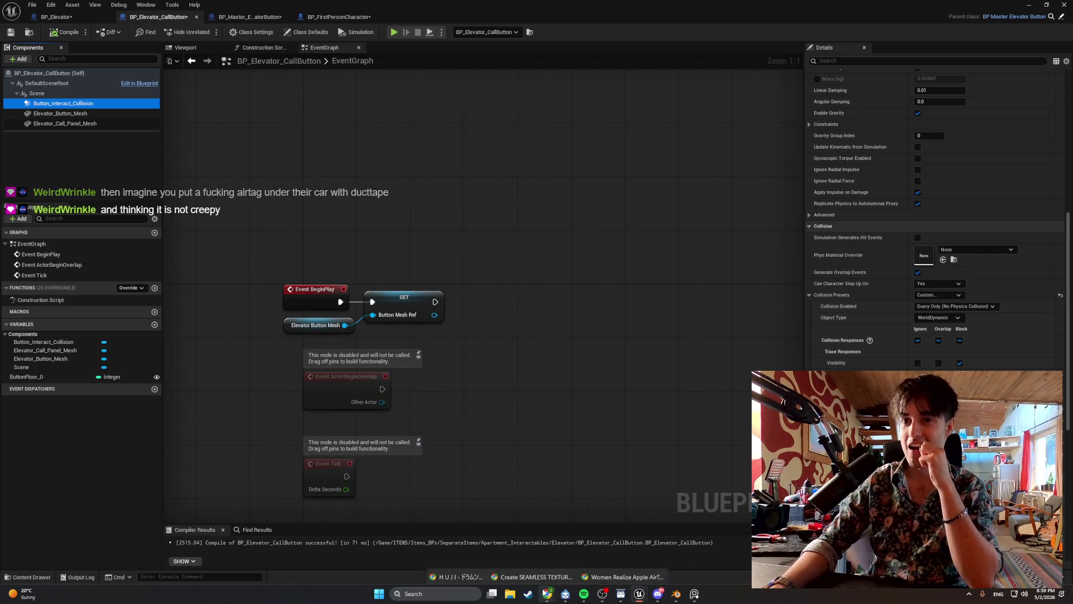
pyautogui.moveTo(546, 593)
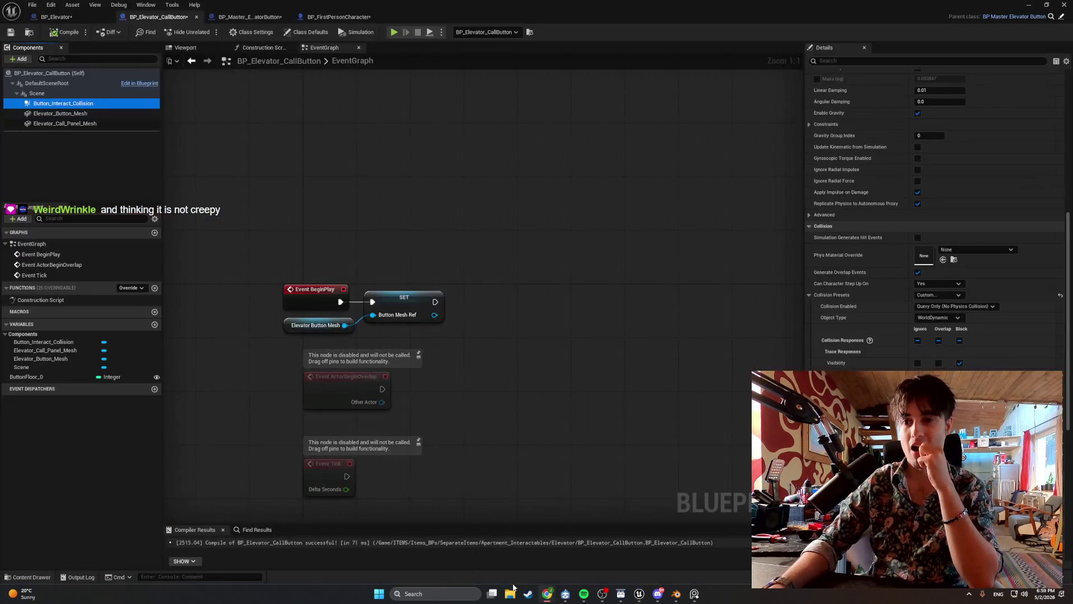
# - Bring YouTube back to the front, scroll to the top, and seek the bodycam video to 5:26
pyautogui.click(656, 524)
pyautogui.scroll(20, 612, 445)
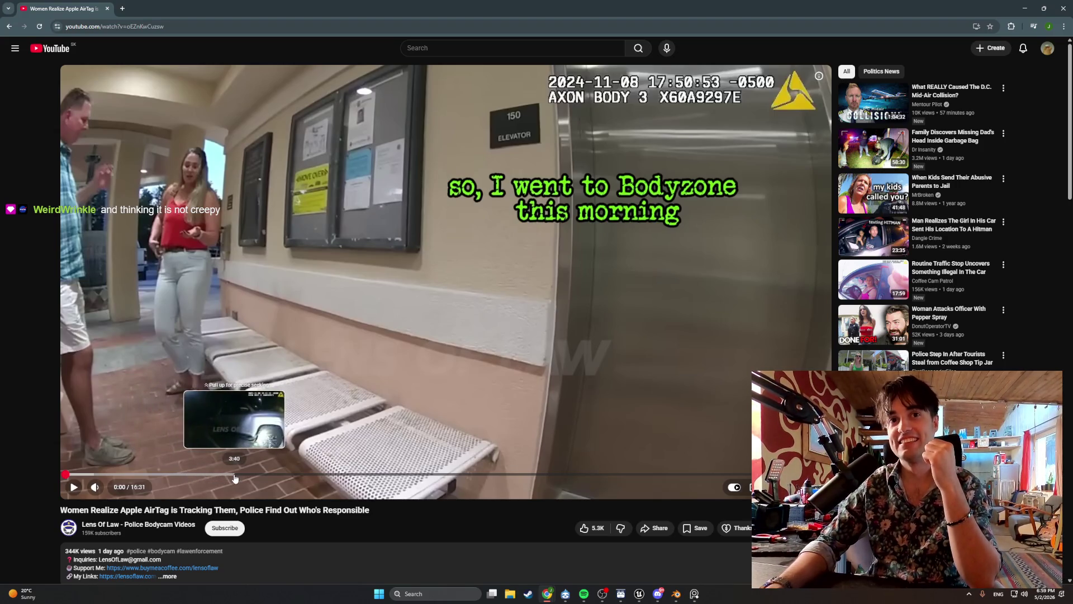
pyautogui.click(317, 475)
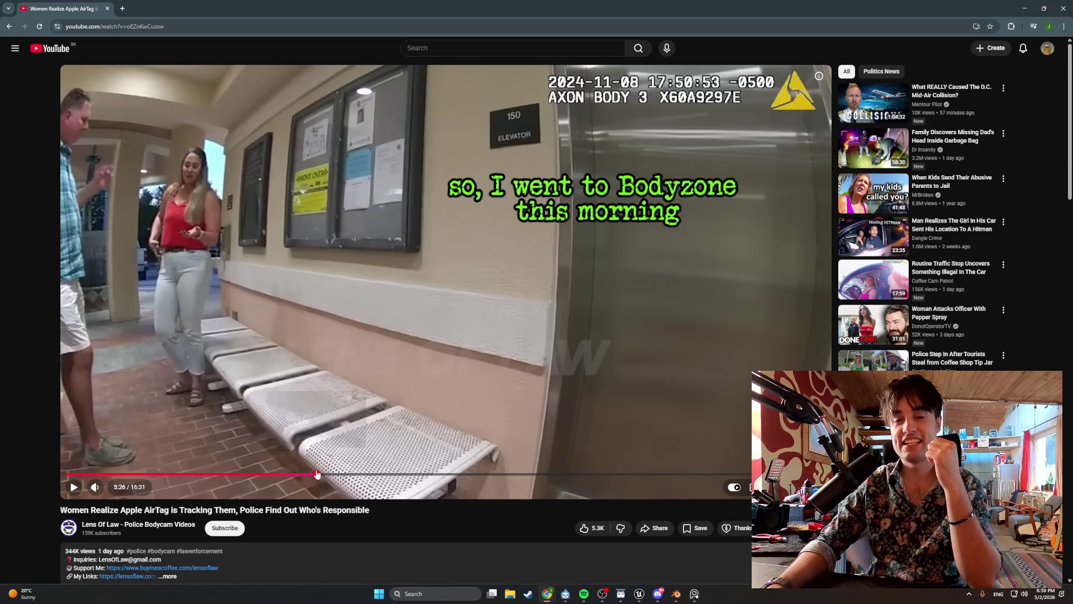
# - Play the bodycam video, pausing briefly at 5:38 and then resuming playback
pyautogui.click(343, 420)
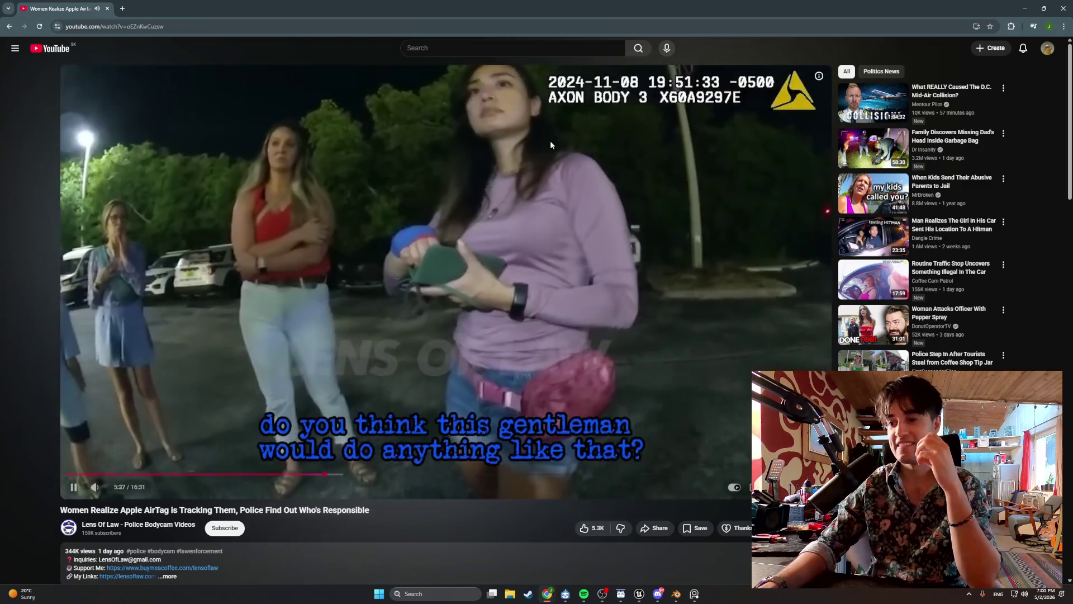
pyautogui.click(517, 190)
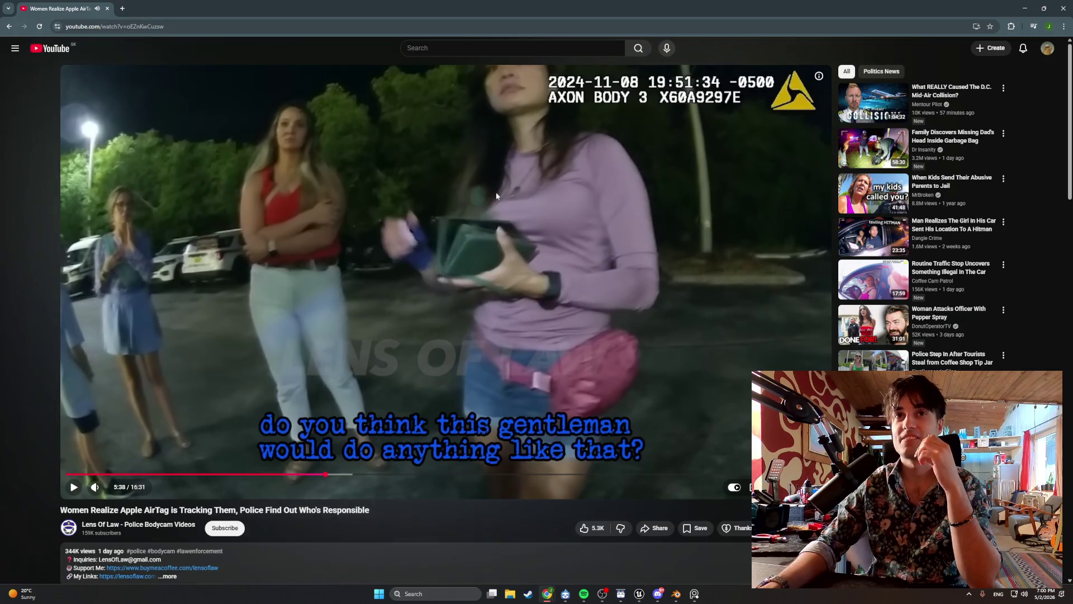
pyautogui.click(433, 179)
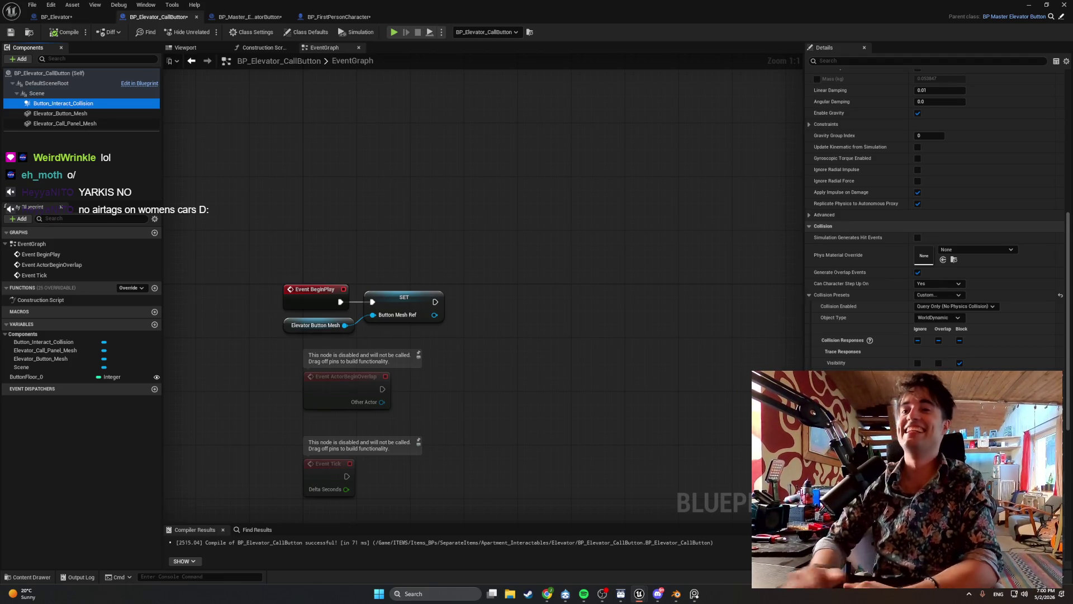
# - Bring the YouTube bodycam video back in front of Unreal Engine, now playing at 5:52
pyautogui.moveTo(545, 594)
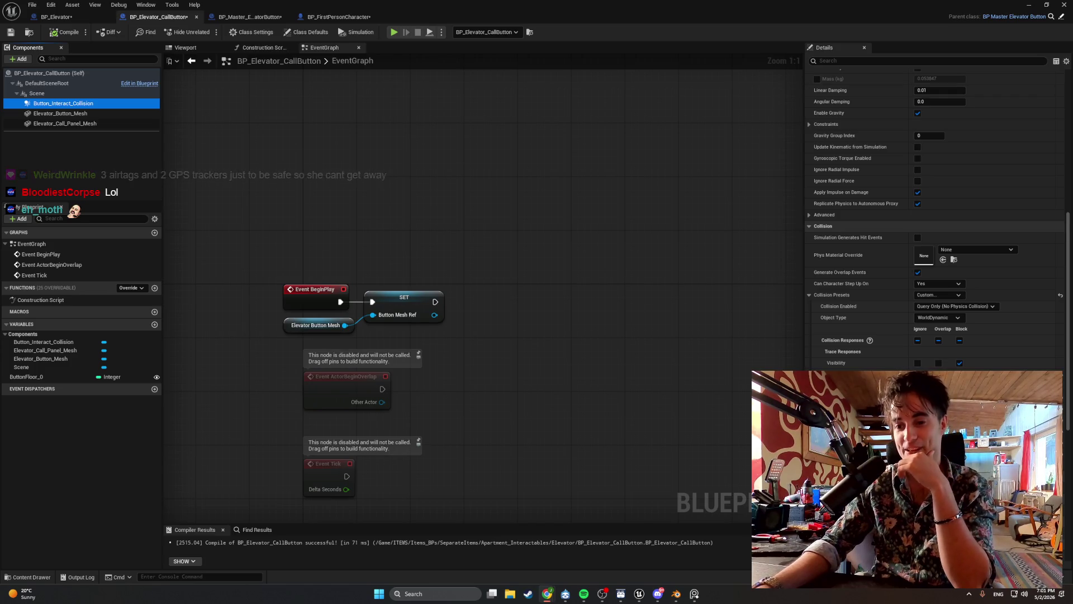
pyautogui.hotkey('alt', 'Tab')
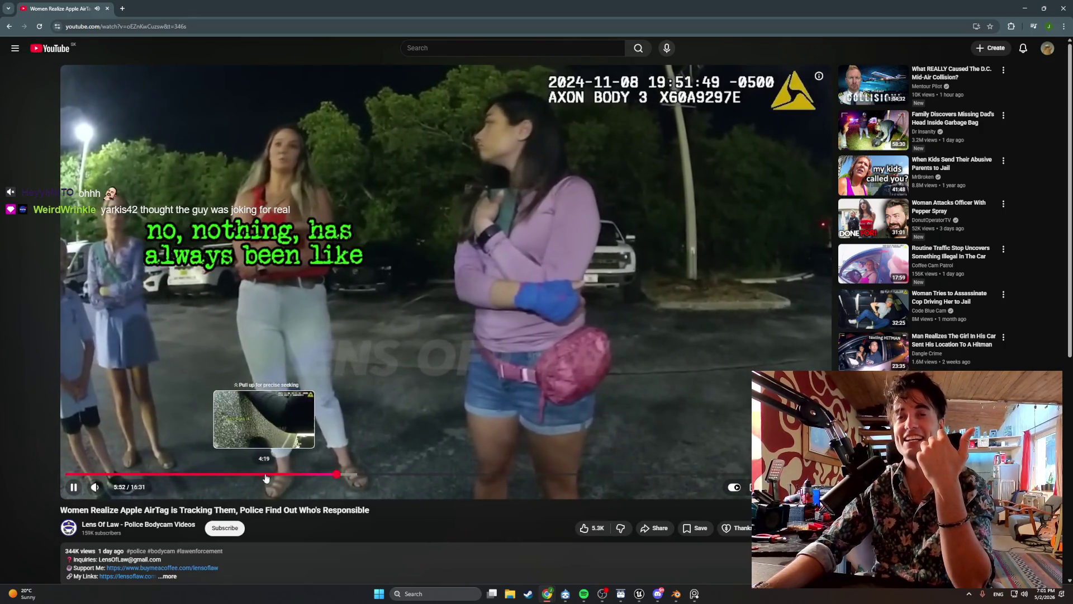
# - Jump the bodycam video ahead to 8:58, pausing and resuming it there
pyautogui.rightClick(531, 357)
pyautogui.click(397, 171)
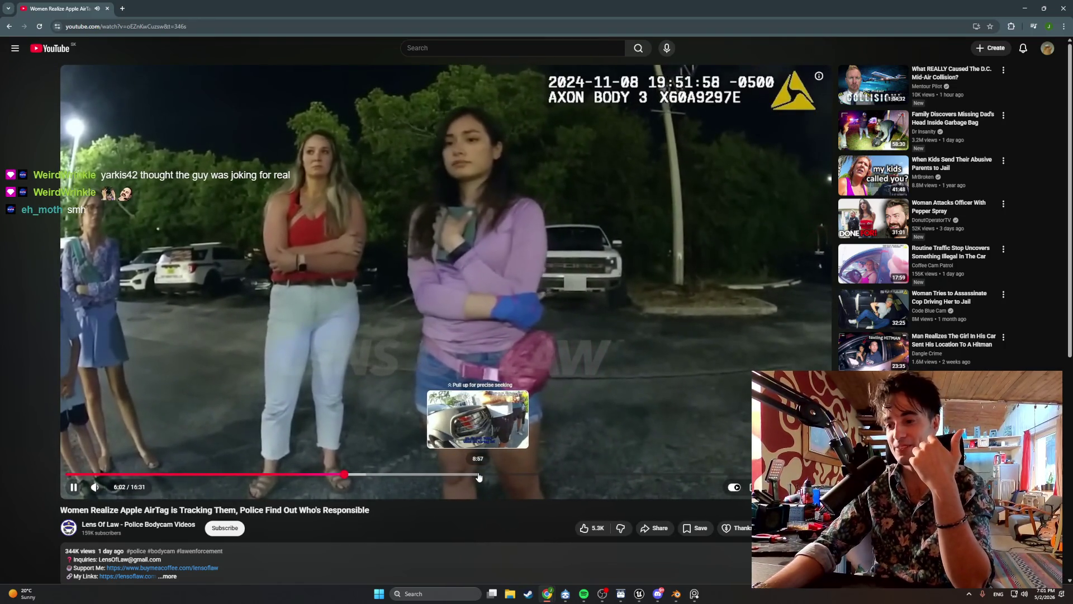
pyautogui.click(479, 475)
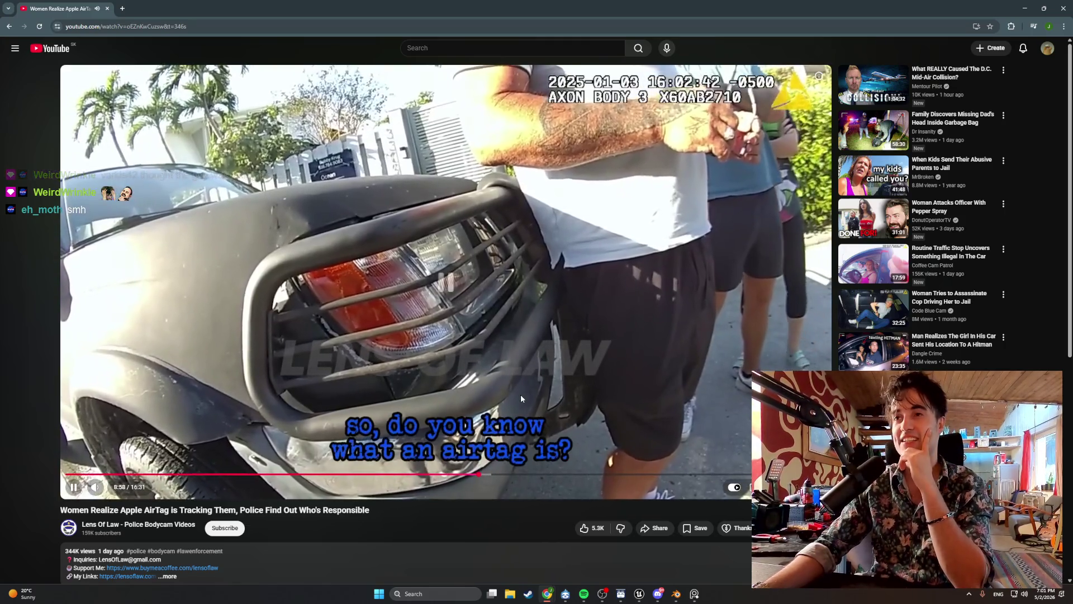
pyautogui.click(521, 396)
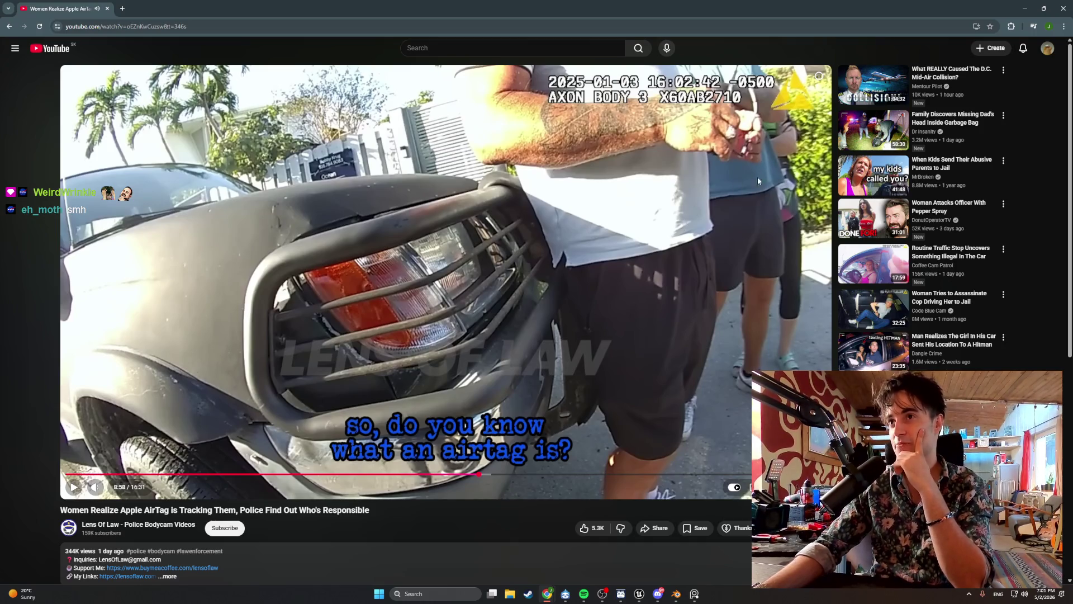
pyautogui.click(693, 254)
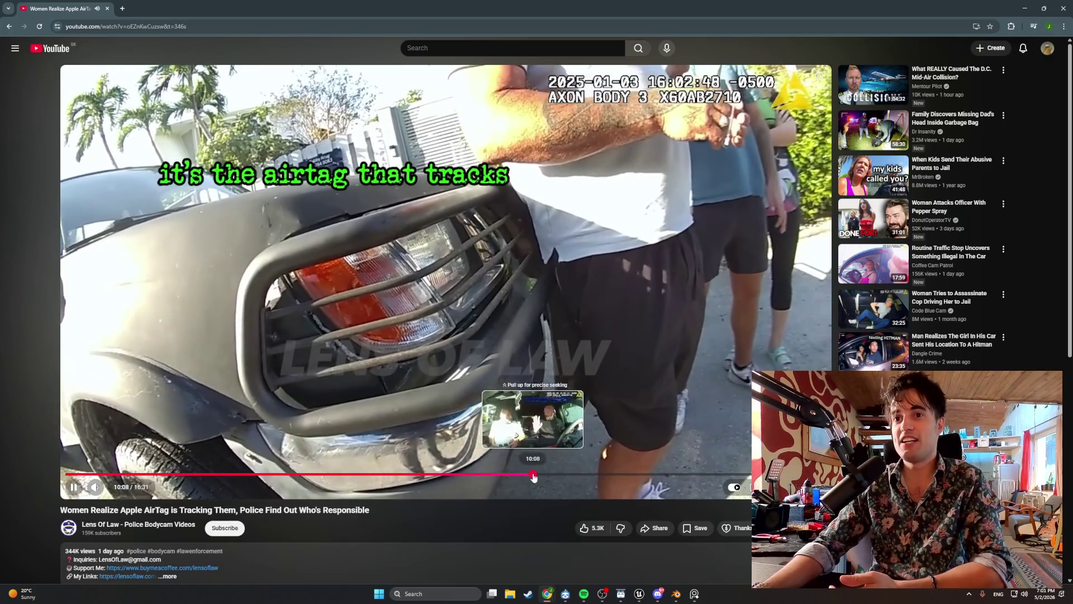
# - Skip to the in-car scene at 10:09 and watch it fullscreen
pyautogui.click(534, 475)
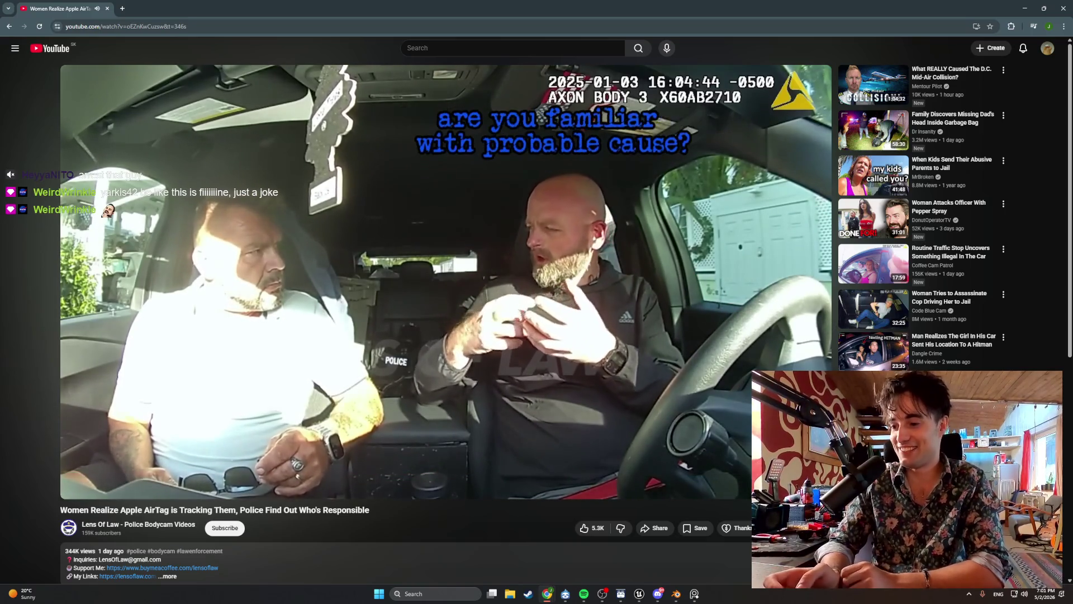
pyautogui.click(321, 254)
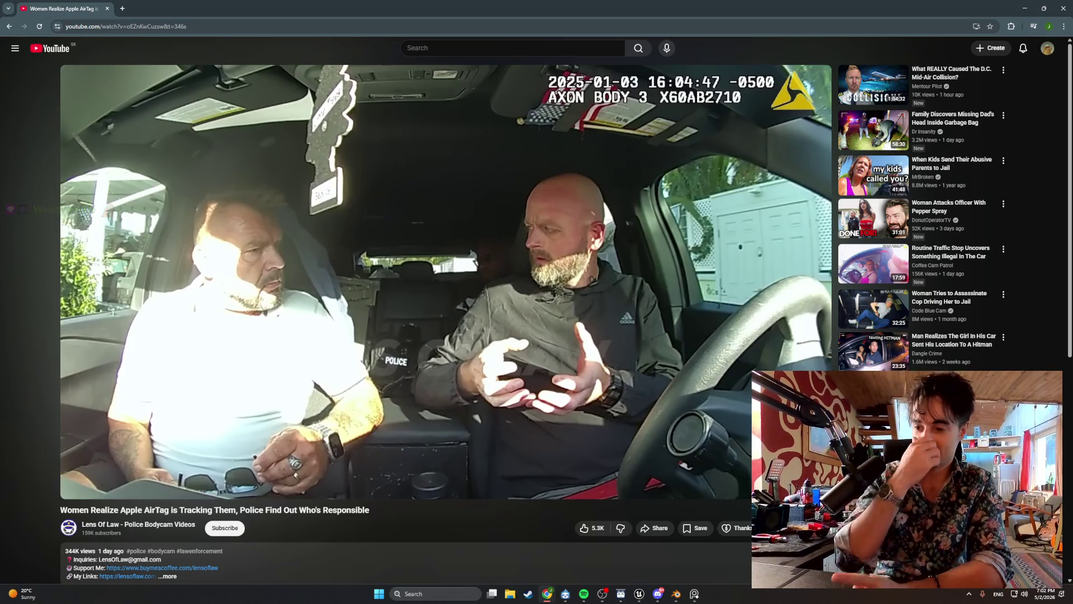
pyautogui.click(479, 289)
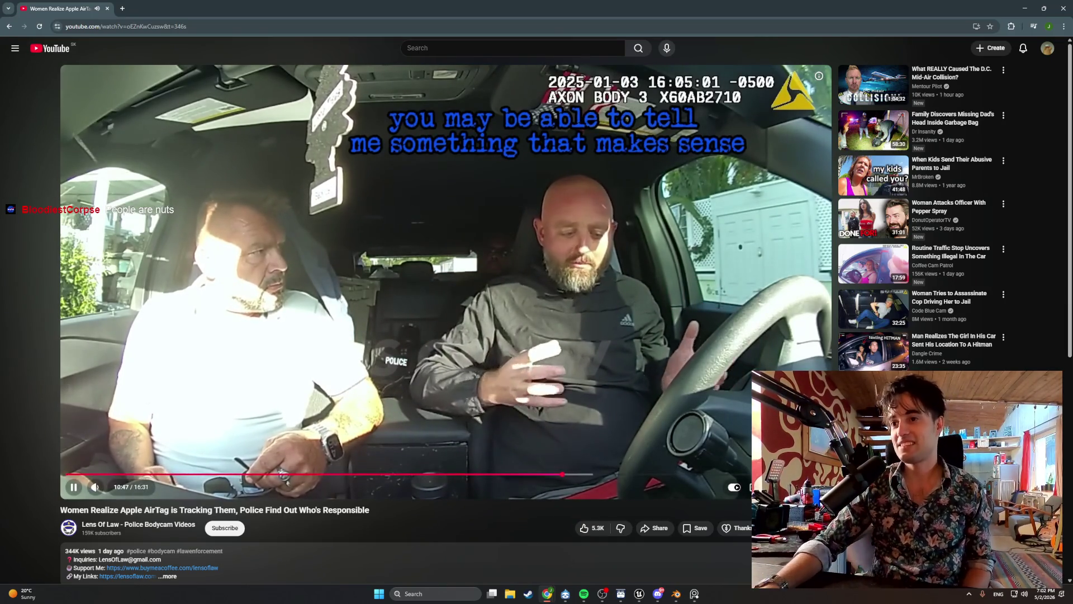
pyautogui.press('f')
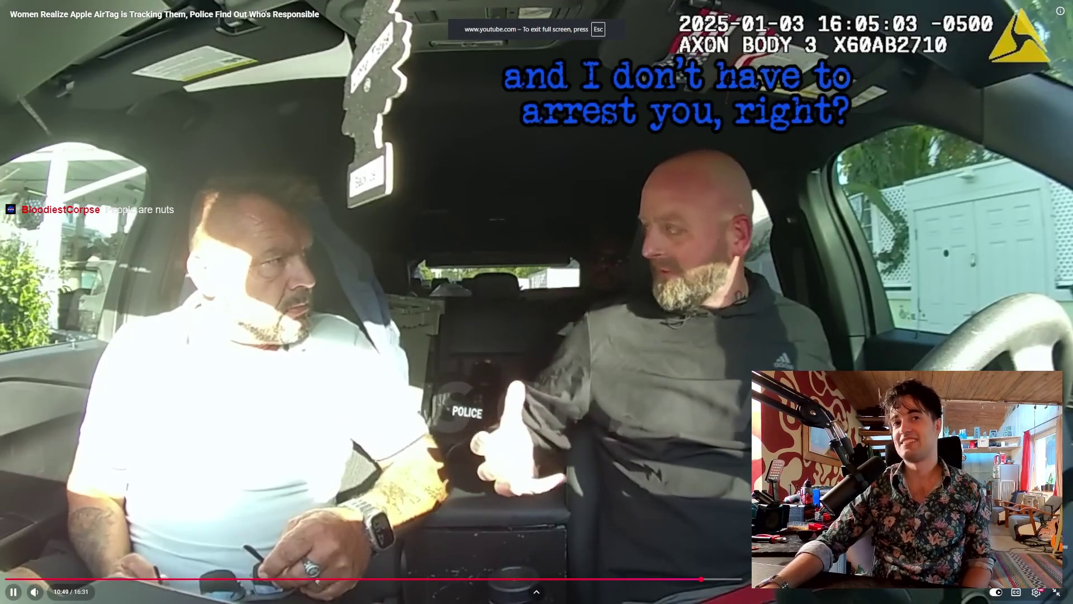